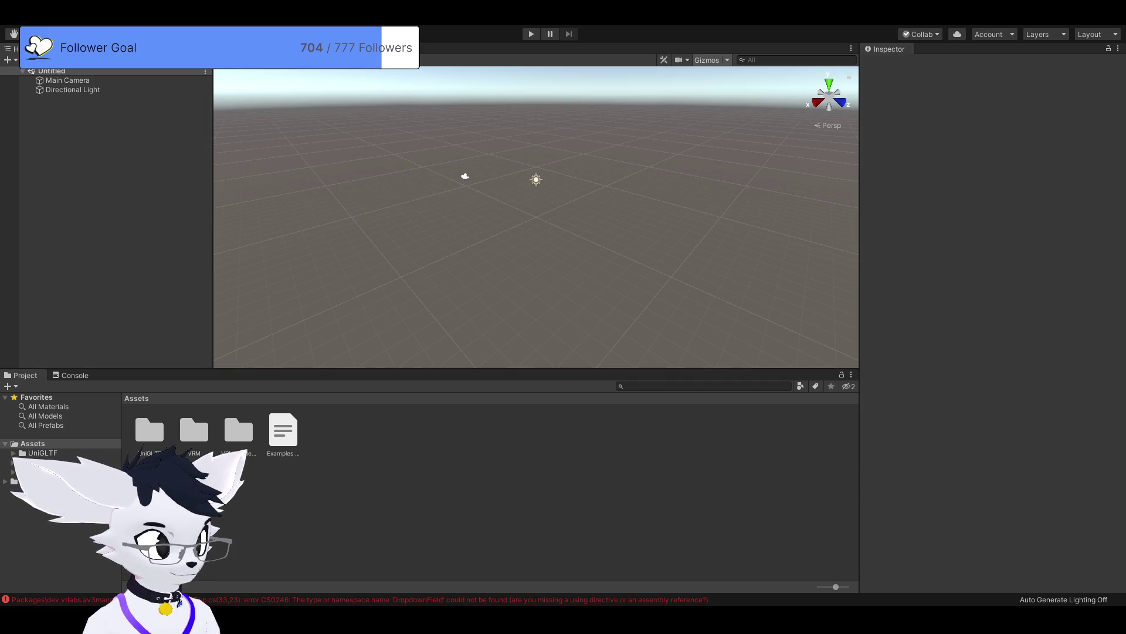
# Step: Open the VRM folder in the Project window to show its contents
pyautogui.click(41, 461)
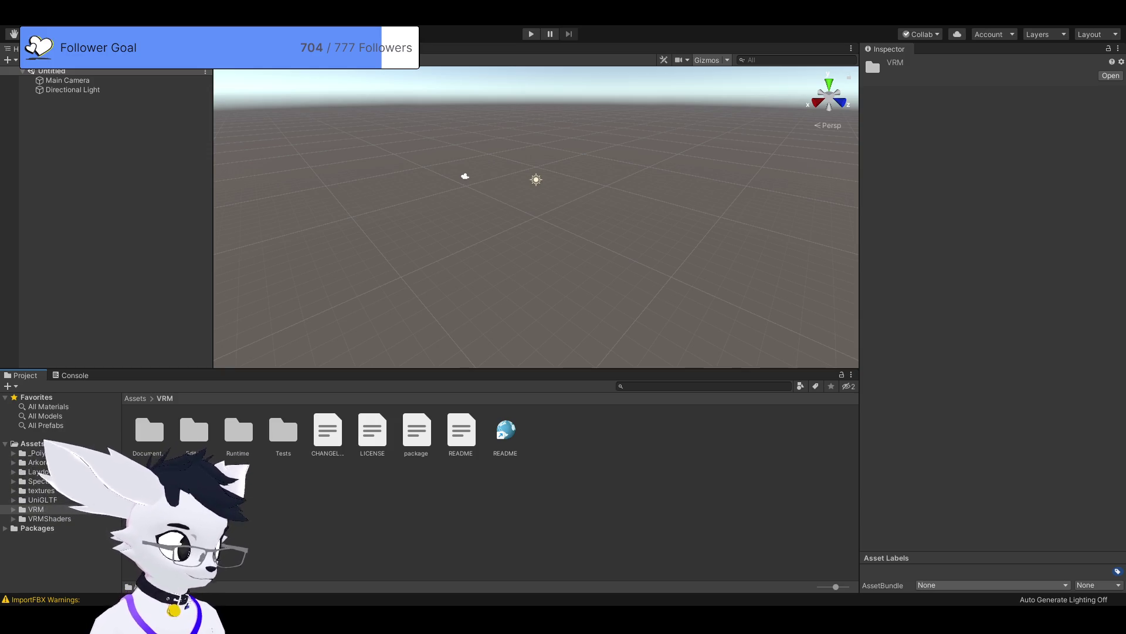
# Step: Open the Spectrum folder, compare both scene files, and settle on Spectrum SFW.unity
pyautogui.click(32, 443)
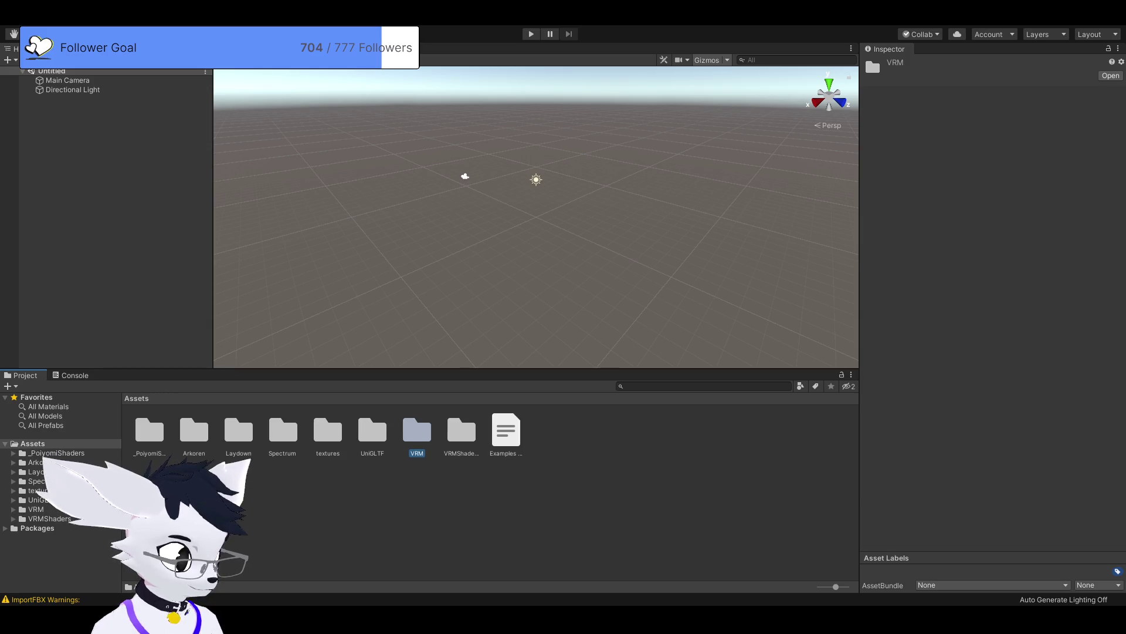
pyautogui.click(413, 403)
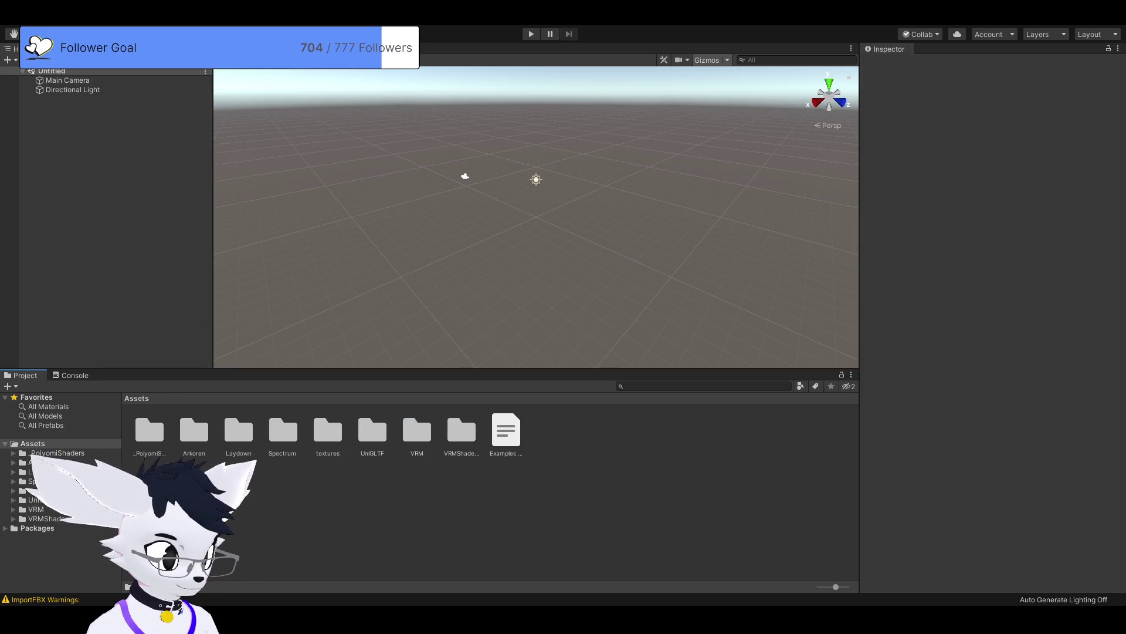
pyautogui.click(35, 480)
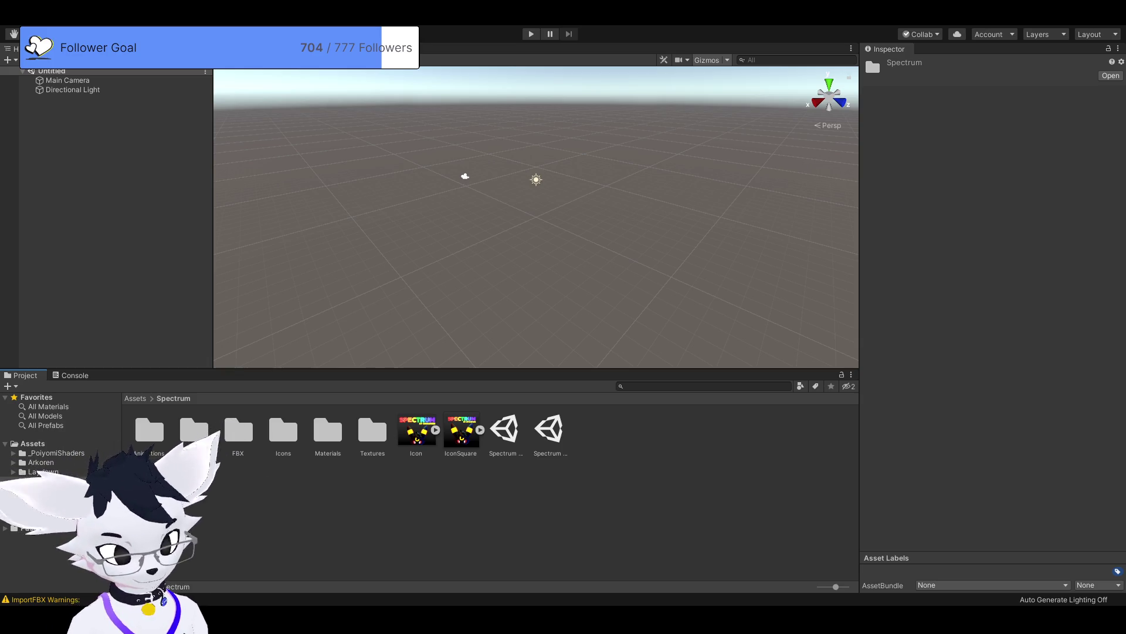
pyautogui.click(549, 431)
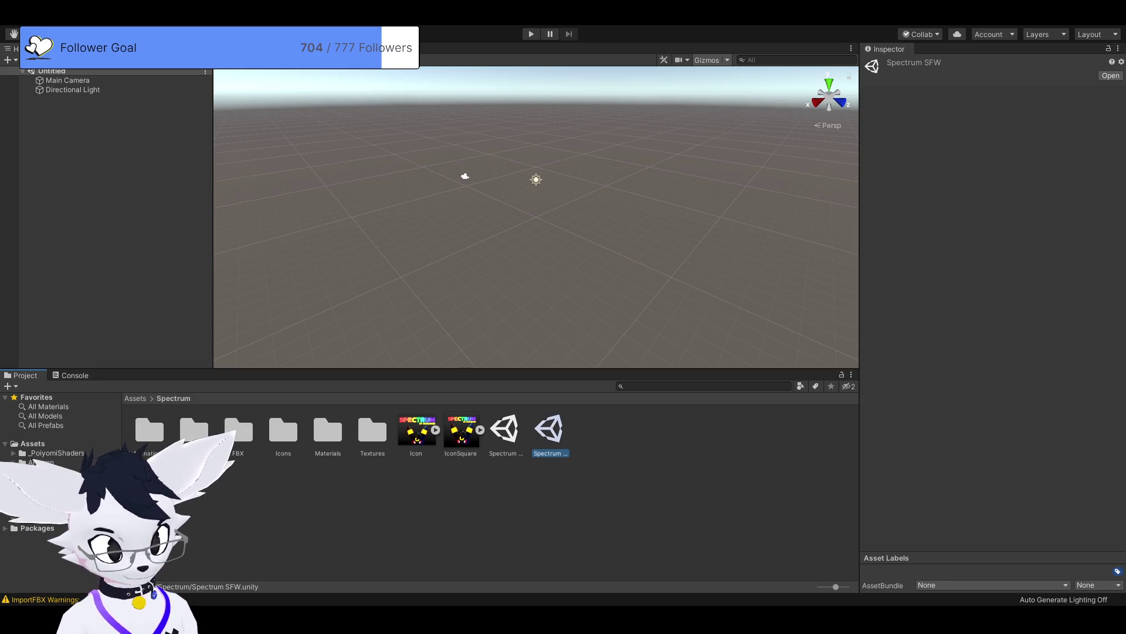
pyautogui.click(505, 431)
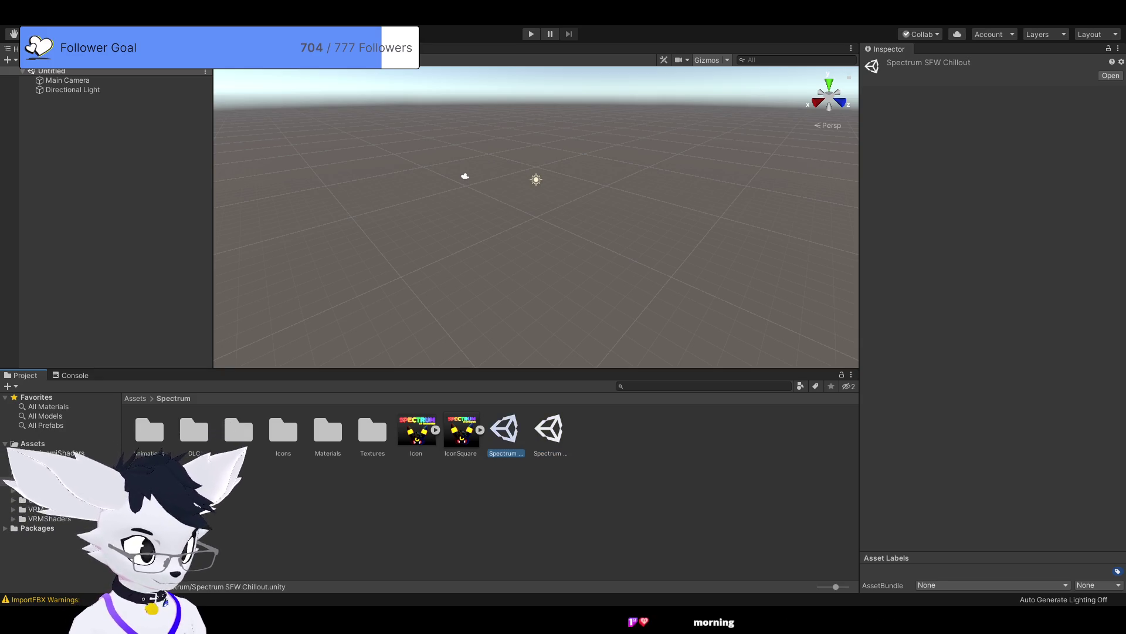
pyautogui.click(549, 431)
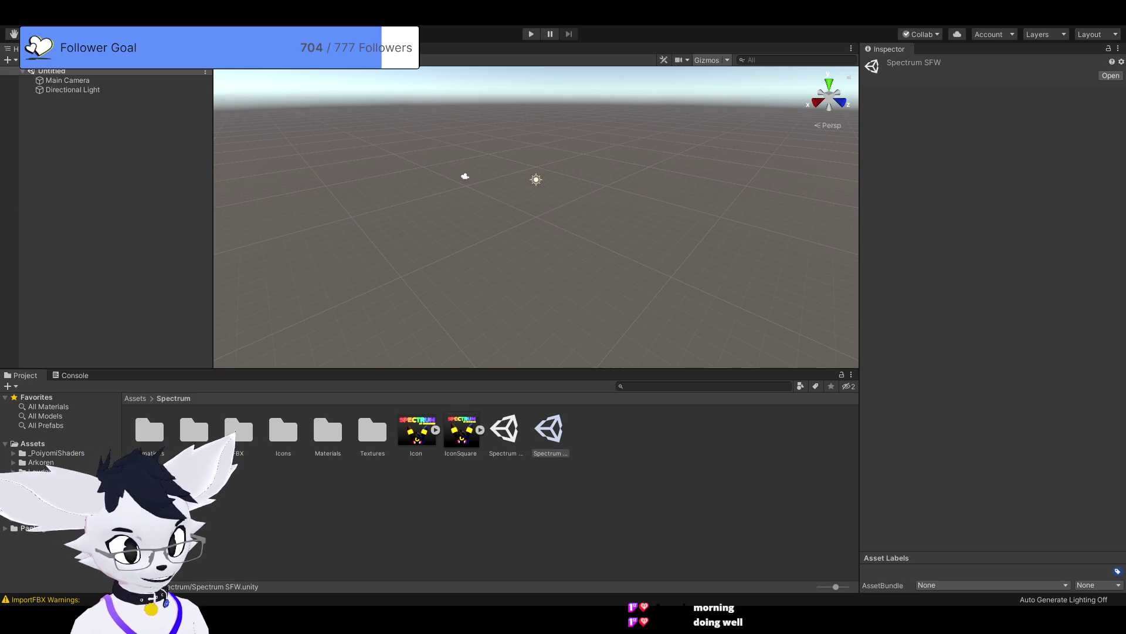
# Step: Open the Spectrum SFW scene and frame the two avatars in the view
pyautogui.hotkey('alt', 'Tab')
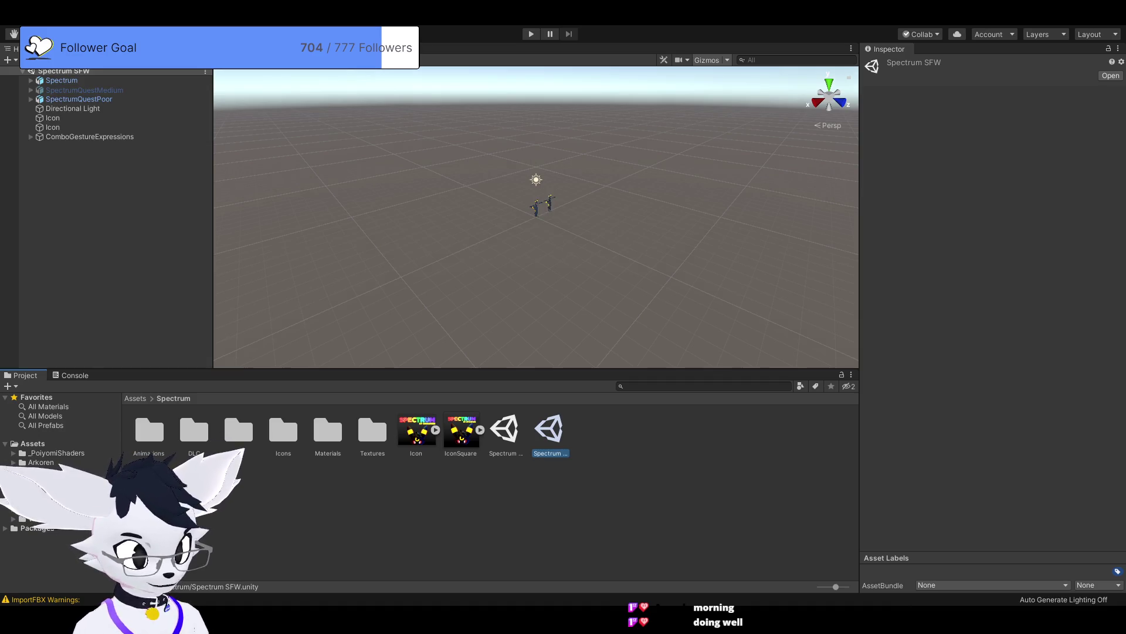
pyautogui.scroll(10, 536, 200)
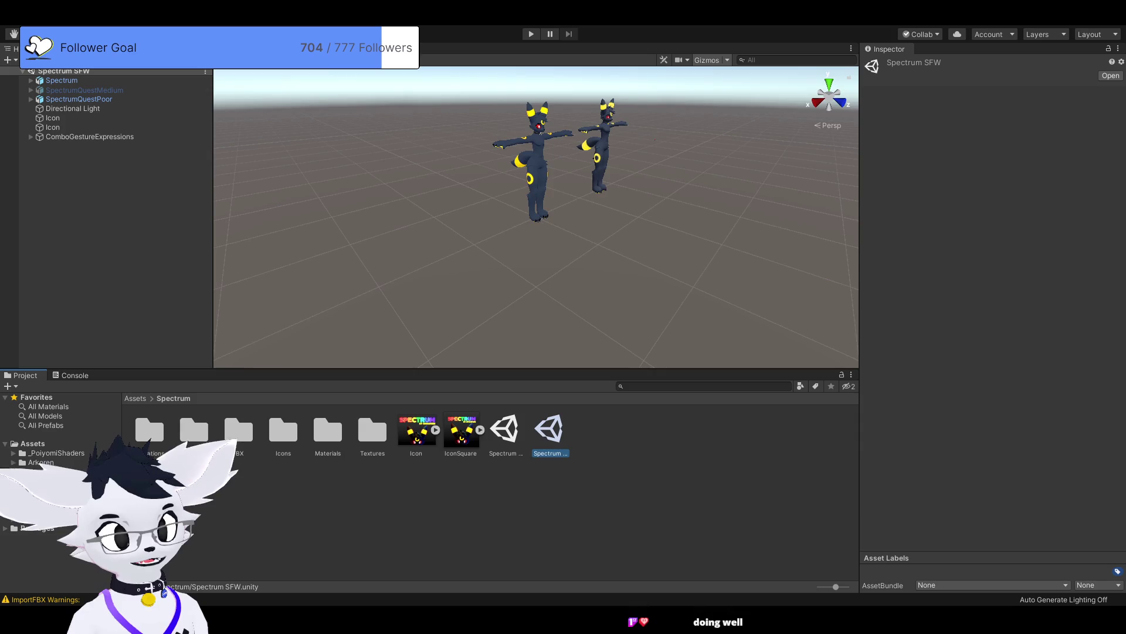
pyautogui.scroll(5, 536, 217)
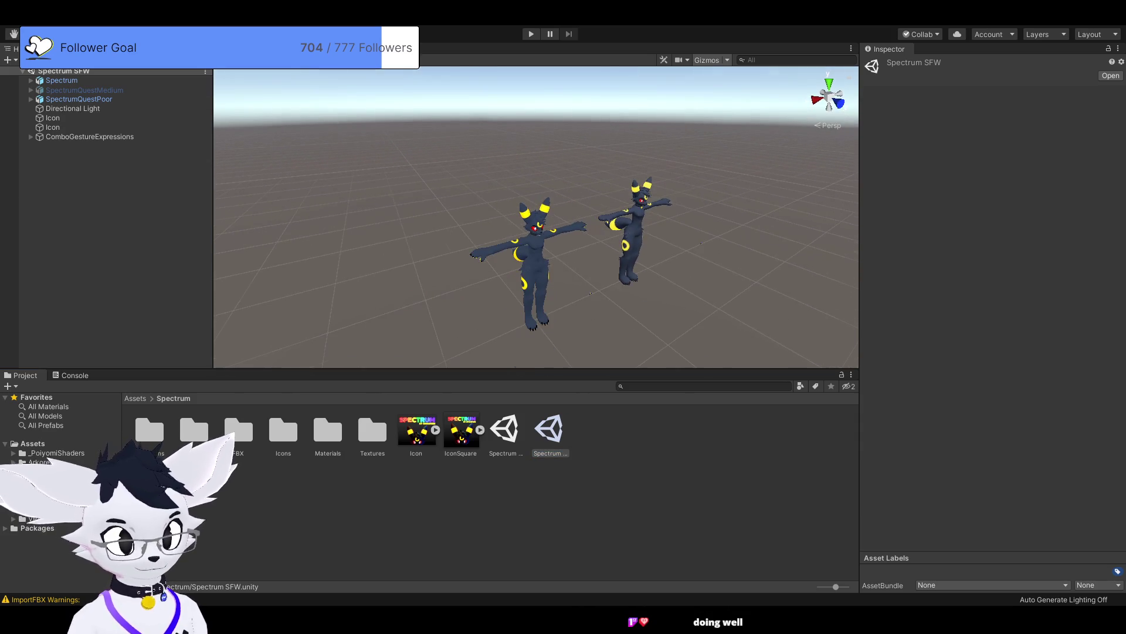
pyautogui.moveTo(536, 235)
pyautogui.mouseDown()
pyautogui.moveTo(592, 247)
pyautogui.moveTo(534, 241)
pyautogui.mouseUp()
# Step: Delete the SpectrumQuestPoor and SpectrumQuestMedium models from the scene
pyautogui.click(78, 99)
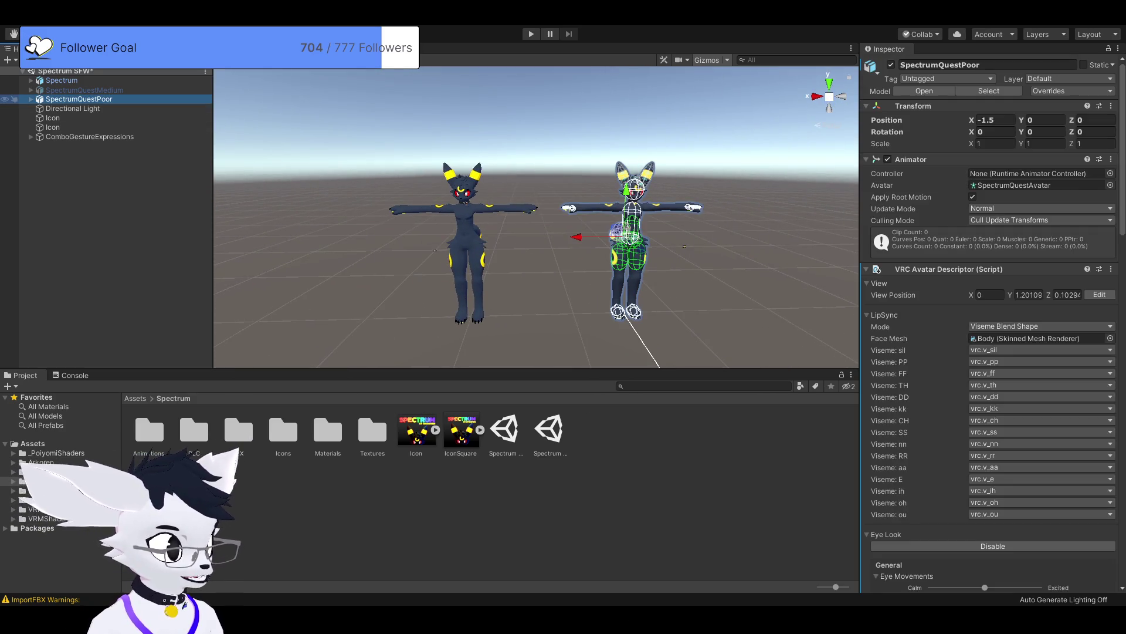
pyautogui.press('Delete')
pyautogui.moveTo(684, 246); pyautogui.dragTo(771, 266)
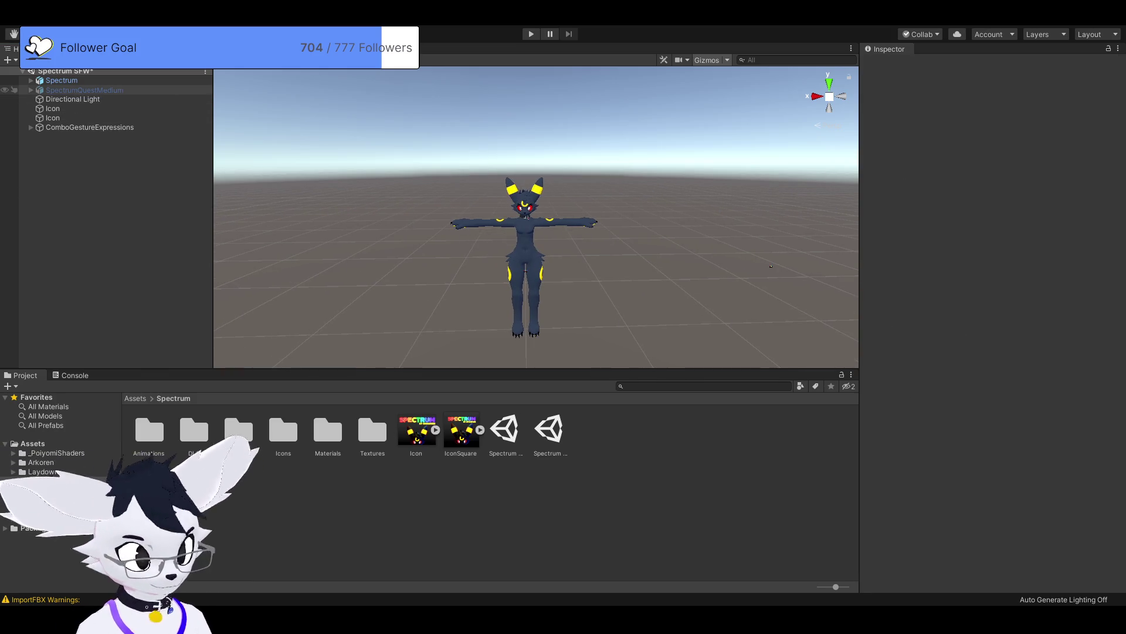
pyautogui.click(82, 90)
pyautogui.press('Delete')
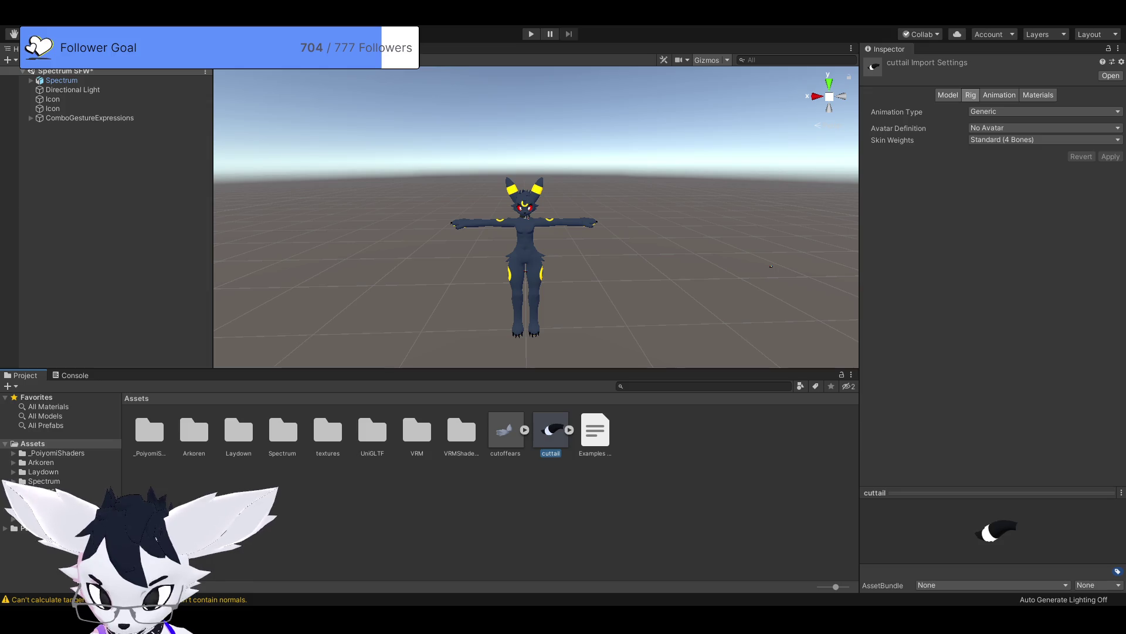
pyautogui.moveTo(771, 266)
pyautogui.mouseDown()
pyautogui.moveTo(569, 289)
pyautogui.moveTo(740, 242)
pyautogui.moveTo(713, 256)
pyautogui.mouseUp()
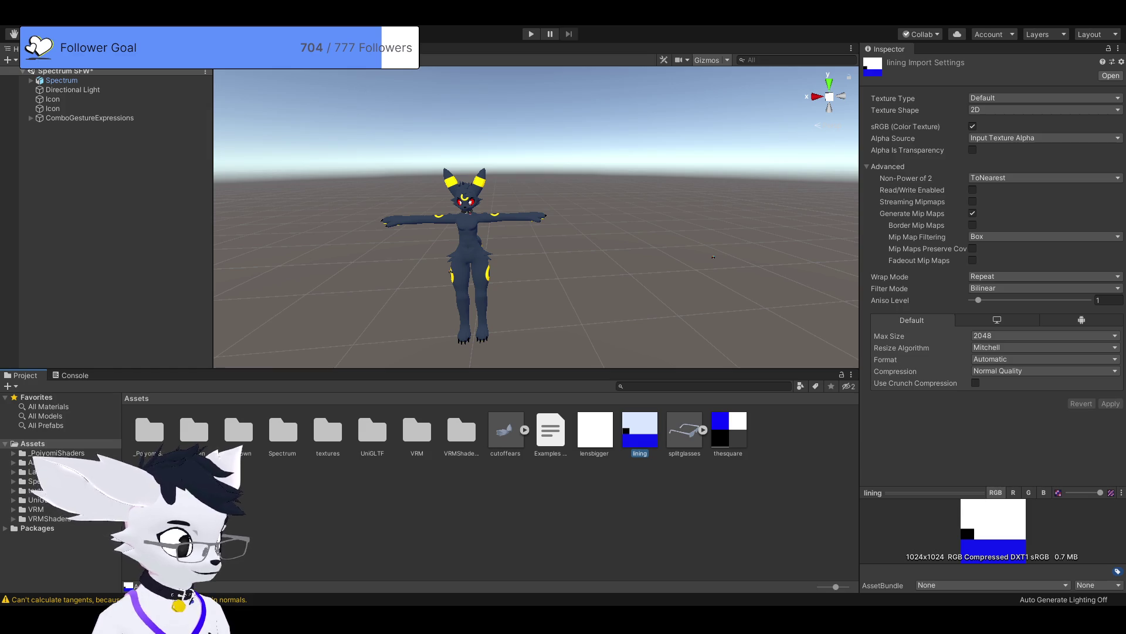
# Step: Check the SpectrumUVJACK model's import settings and drag it into the scene
pyautogui.click(684, 431)
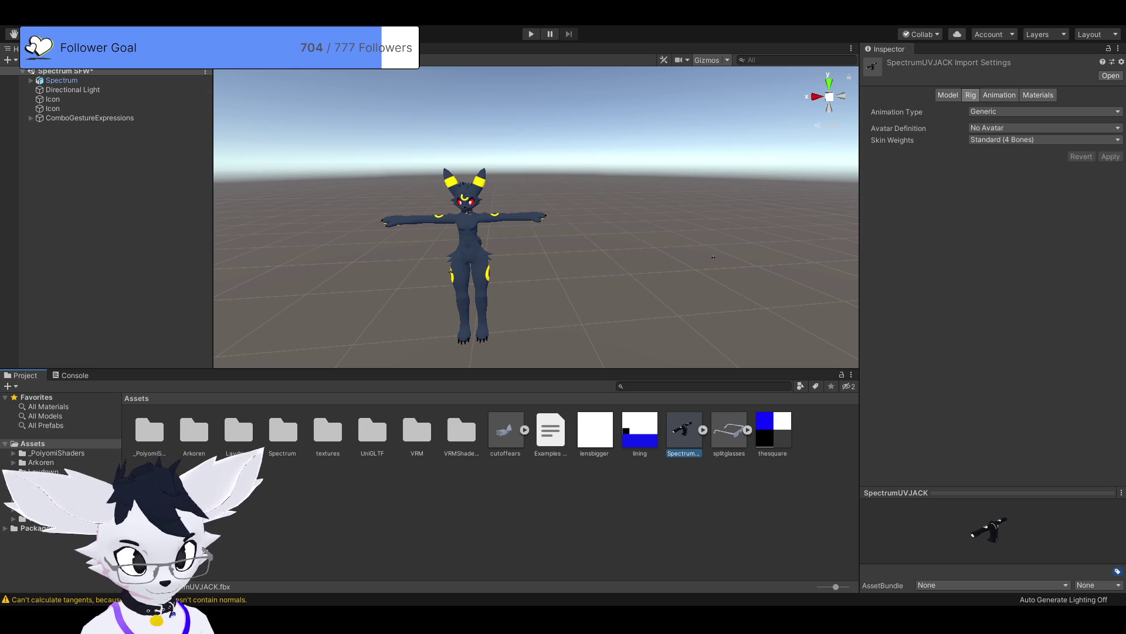
pyautogui.moveTo(684, 431)
pyautogui.mouseDown()
pyautogui.moveTo(674, 247)
pyautogui.moveTo(657, 240)
pyautogui.mouseUp()
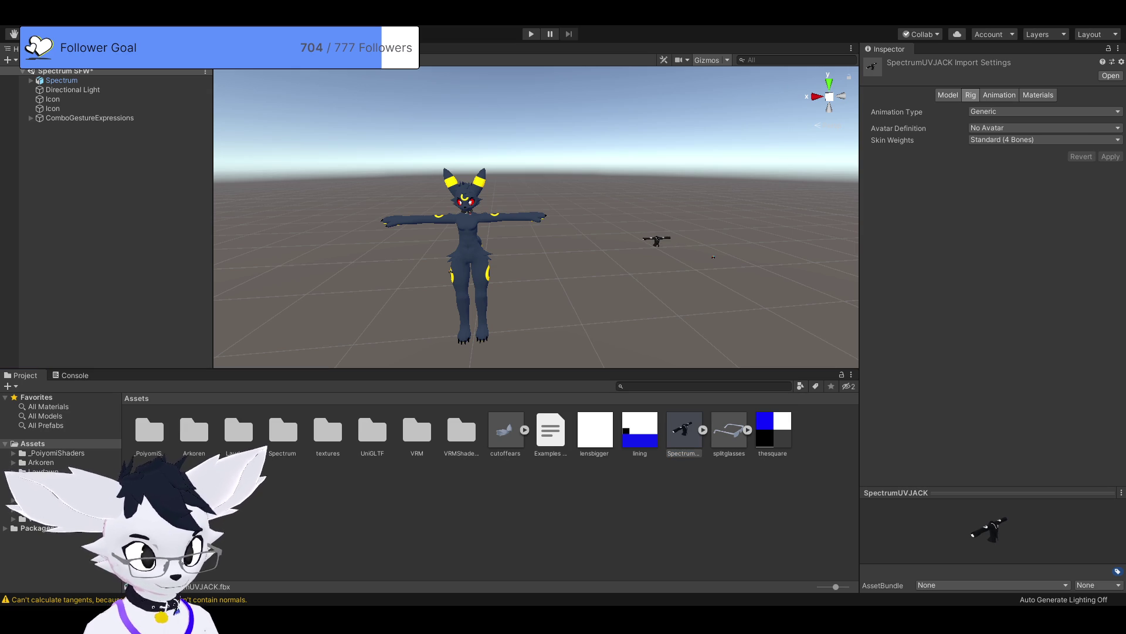
# Step: Reposition SpectrumUVJACK, trying X -1.41, then settling on position 0, 0, 0 on the avatar
pyautogui.click(997, 120)
pyautogui.click(1000, 120)
pyautogui.hotkey('ctrl', 'a')
pyautogui.write('-1.41')
pyautogui.press('Return')
pyautogui.write('0')
pyautogui.press('Tab')
pyautogui.write('0')
pyautogui.press('Tab')
pyautogui.write('0')
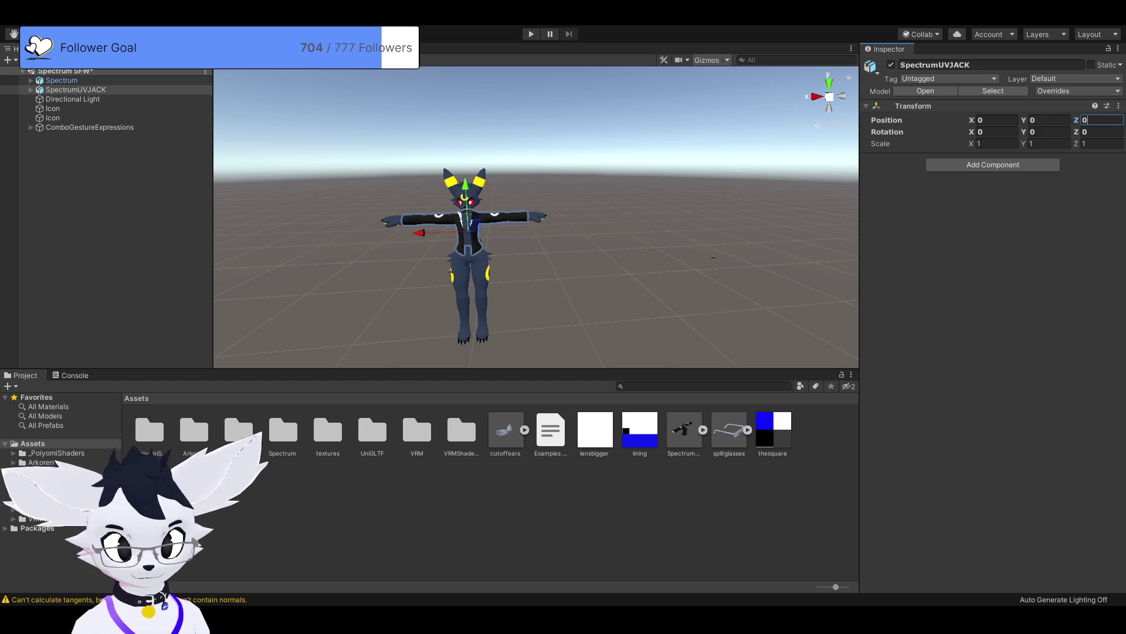
# Step: Zoom and orbit around the collar and right arm to check the jacket's fit
pyautogui.scroll(5, 536, 217)
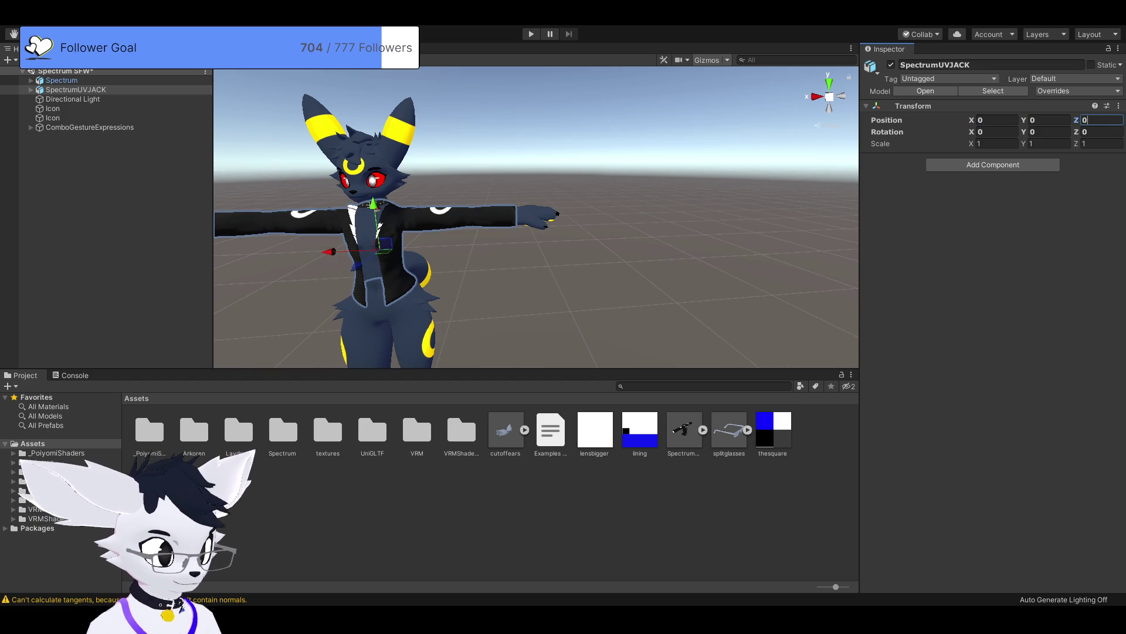
pyautogui.scroll(3, 536, 217)
pyautogui.scroll(4, 536, 217)
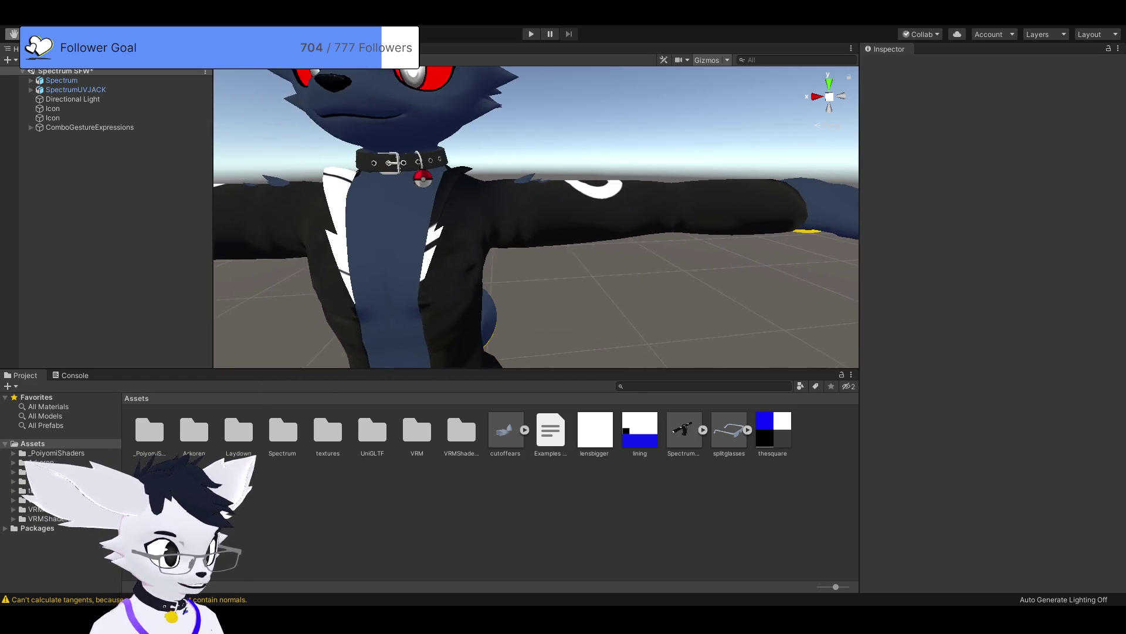
pyautogui.moveTo(535, 217)
pyautogui.mouseDown()
pyautogui.moveTo(489, 222)
pyautogui.moveTo(587, 226)
pyautogui.moveTo(574, 176)
pyautogui.moveTo(572, 194)
pyautogui.moveTo(501, 217)
pyautogui.mouseUp()
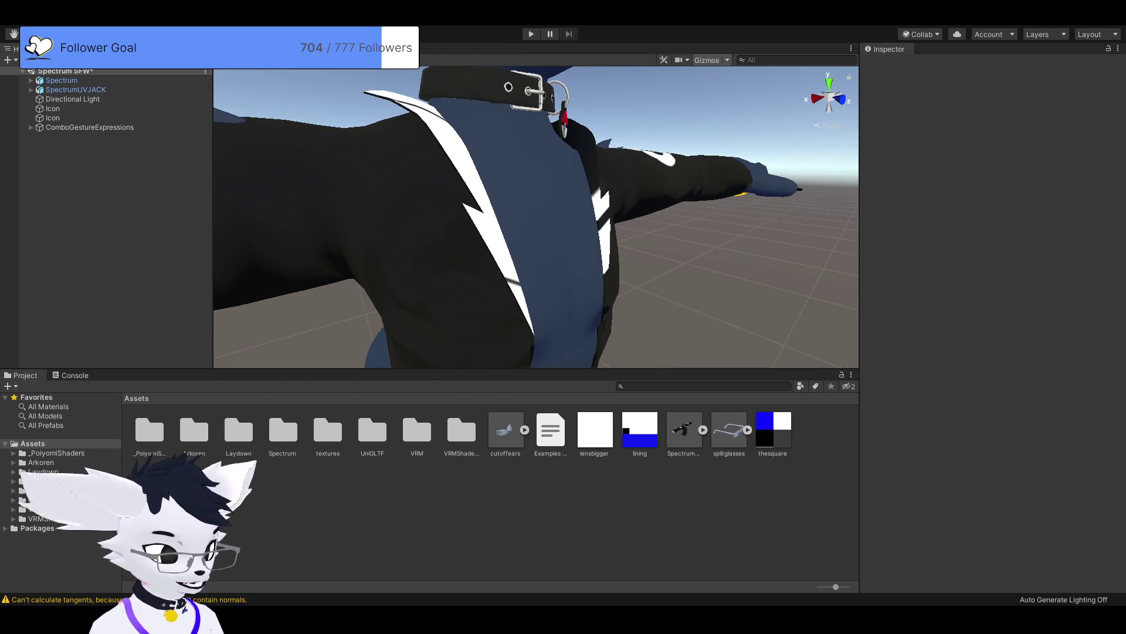
pyautogui.scroll(-5, 536, 217)
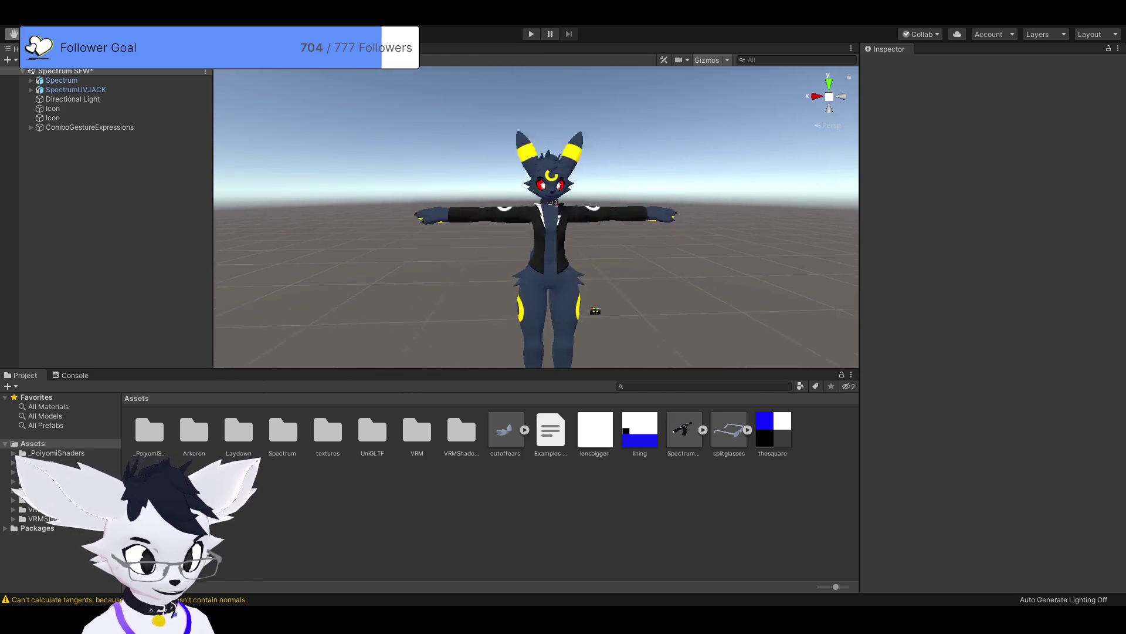
pyautogui.scroll(-3, 535, 217)
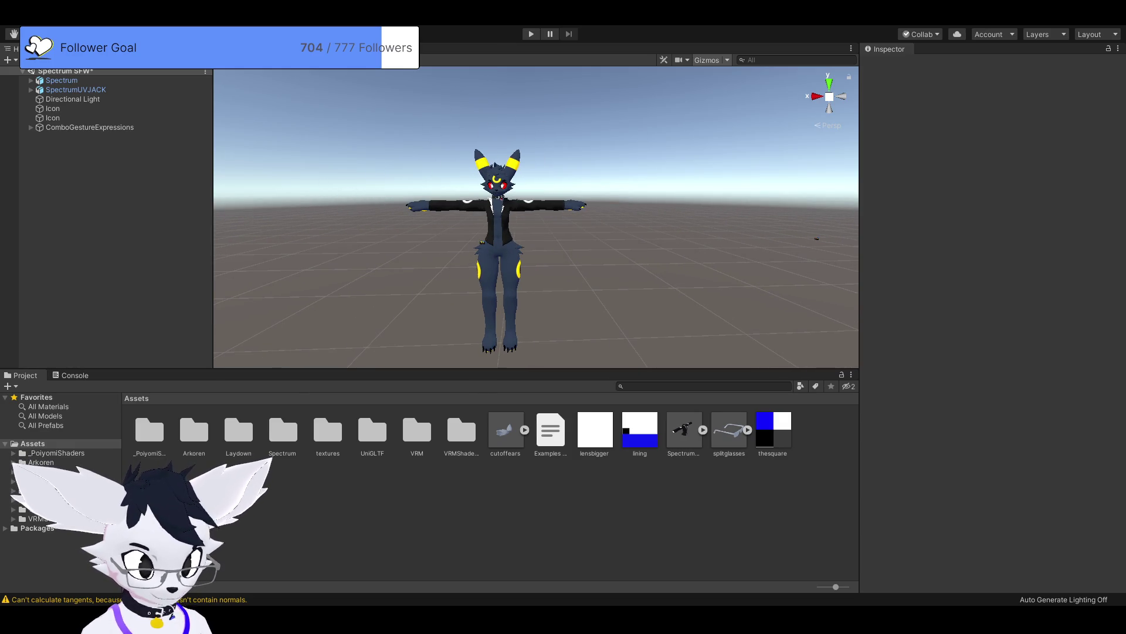
pyautogui.scroll(3, 536, 217)
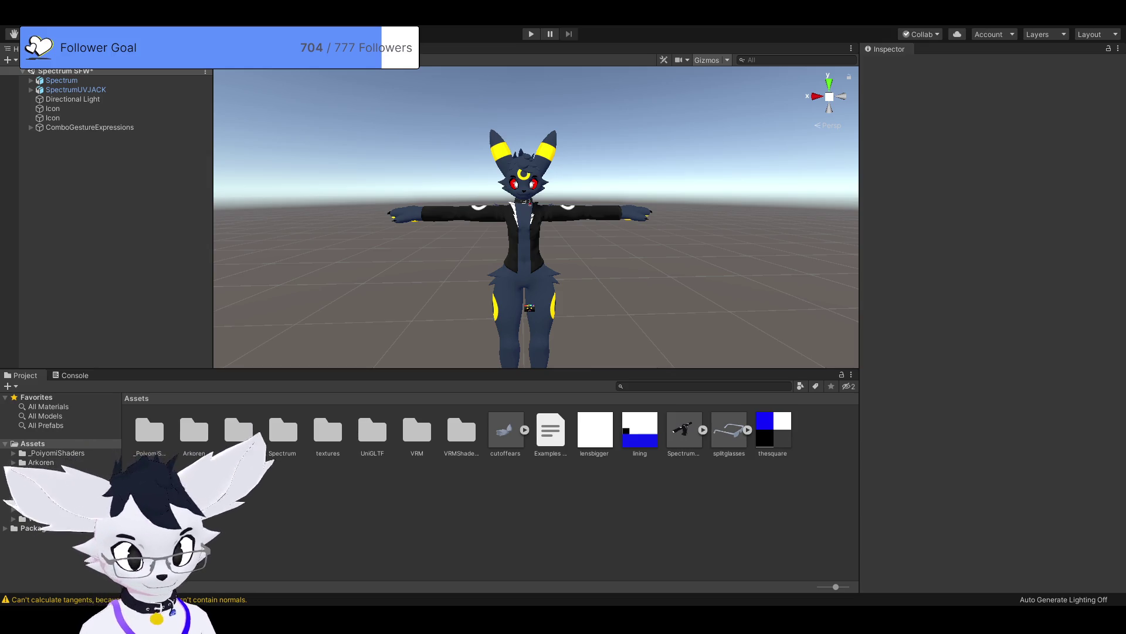
pyautogui.moveTo(535, 217); pyautogui.dragTo(465, 188)
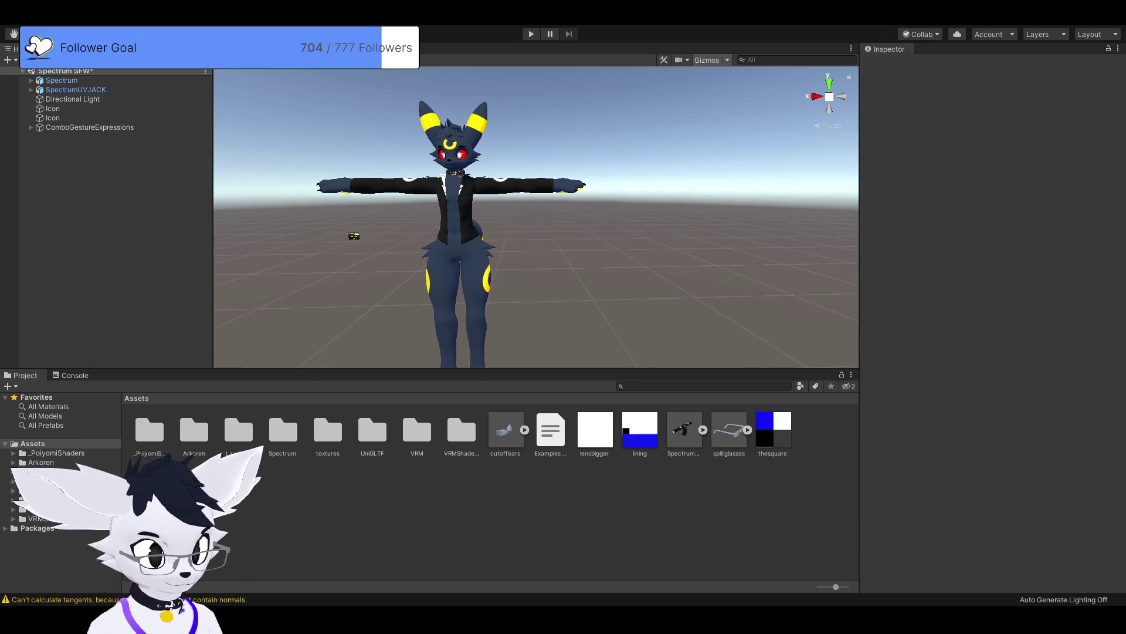
# Step: Delete the second Icon object from the Hierarchy and recentre the avatar
pyautogui.click(53, 117)
pyautogui.press('Delete')
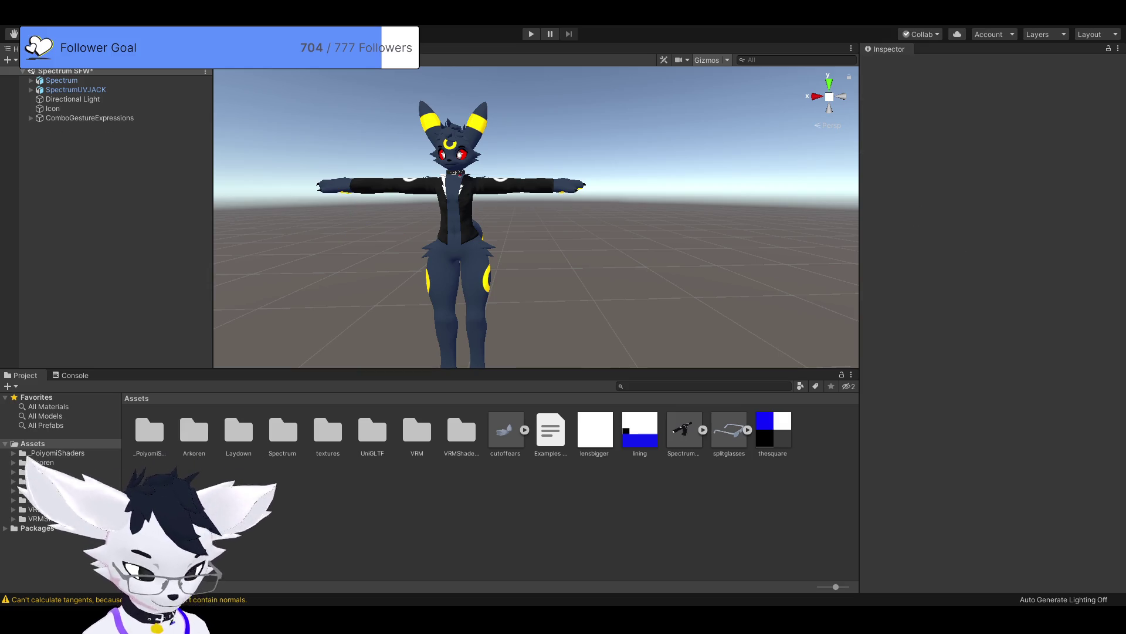
pyautogui.moveTo(469, 223); pyautogui.dragTo(512, 208)
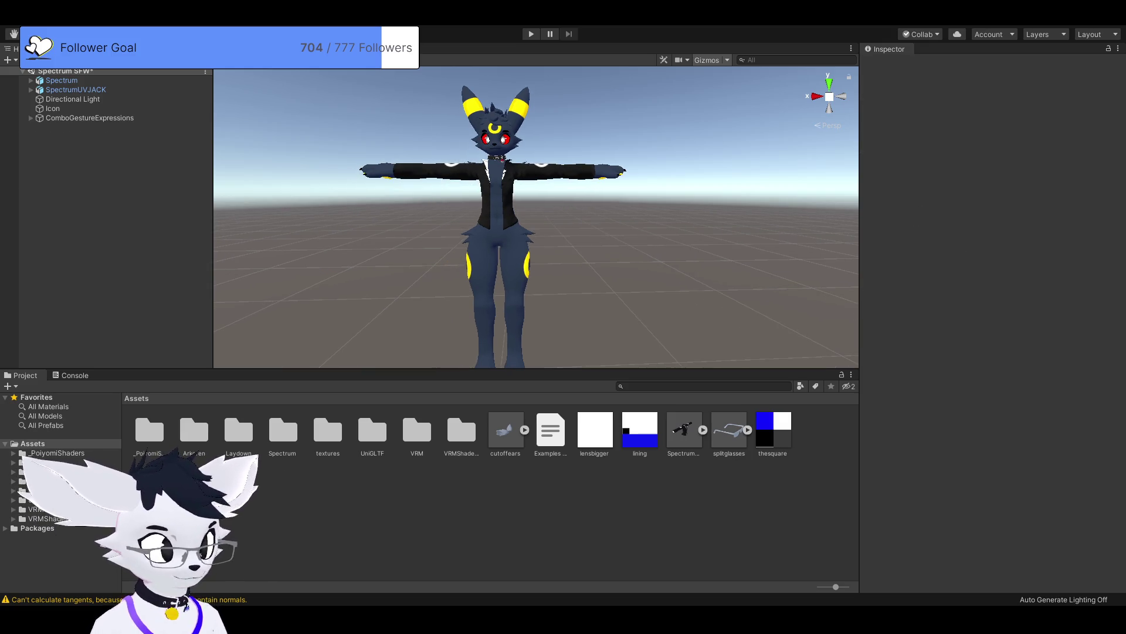
pyautogui.scroll(-4, 843, 217)
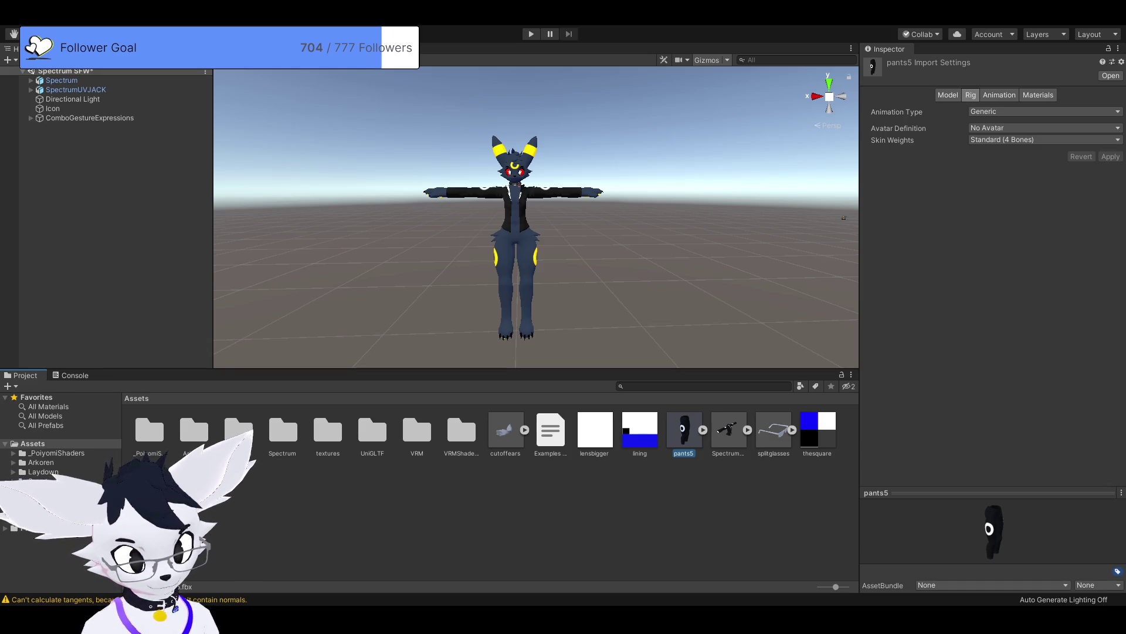
# Step: Drag pants5 into the scene and set its position to 0, 0, 0
pyautogui.moveTo(684, 431)
pyautogui.mouseDown()
pyautogui.moveTo(580, 308)
pyautogui.moveTo(607, 285)
pyautogui.mouseUp()
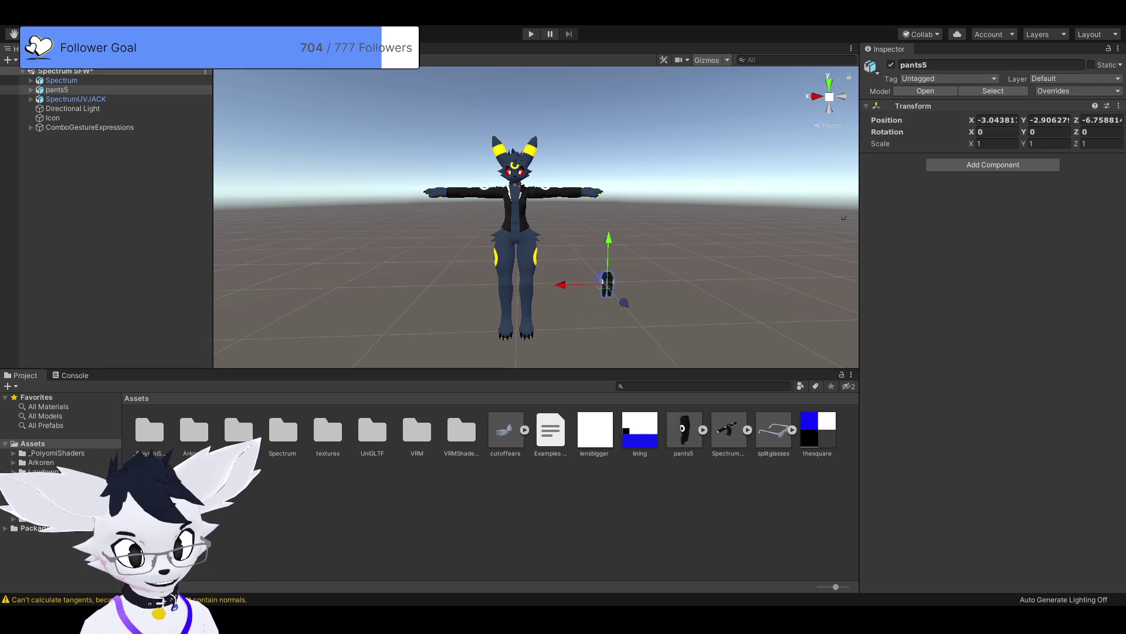
pyautogui.click(997, 119)
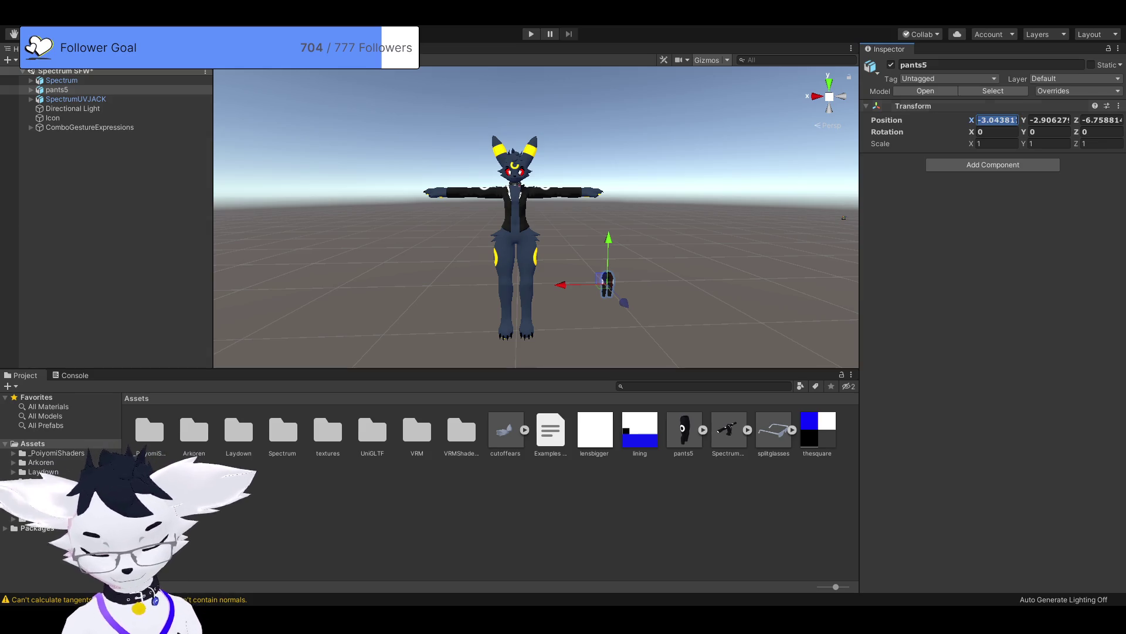
pyautogui.write('0')
pyautogui.press('Tab')
pyautogui.write('0')
pyautogui.press('Tab')
pyautogui.write('0')
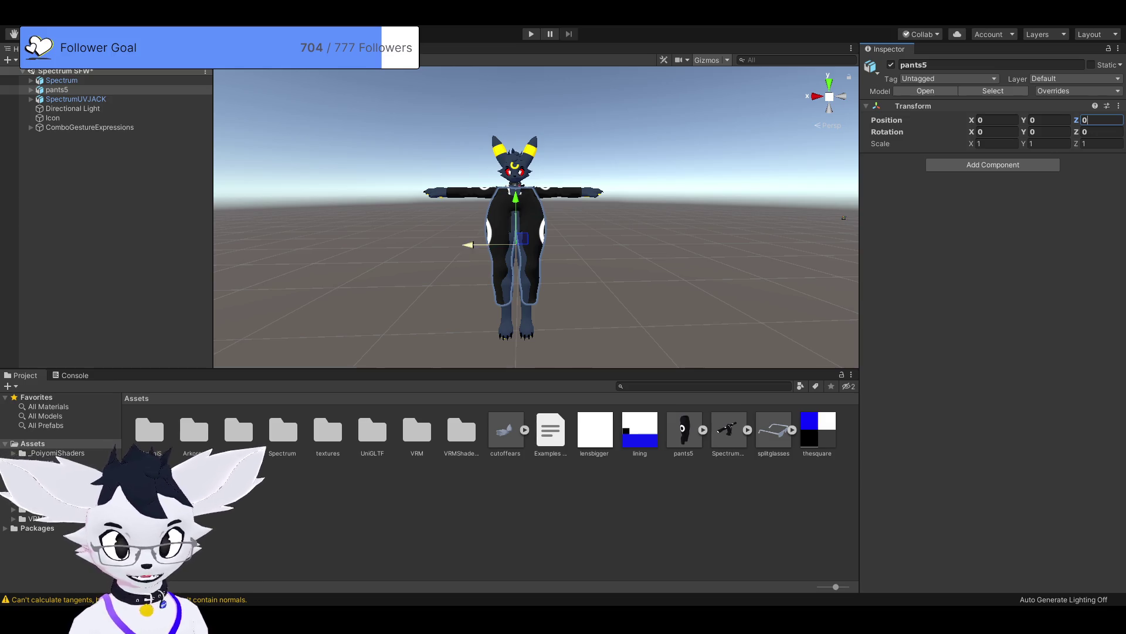
pyautogui.press('Return')
# Step: Recheck pants5's scale and Z position, then view the pants5 asset's import settings
pyautogui.press('Left')
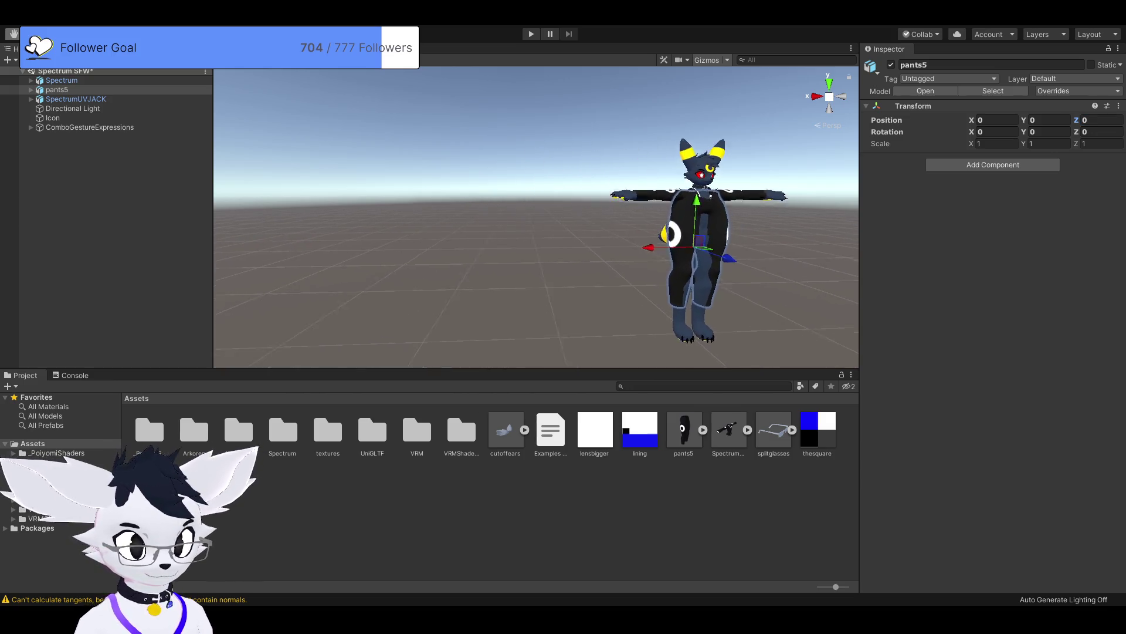
pyautogui.press('Right')
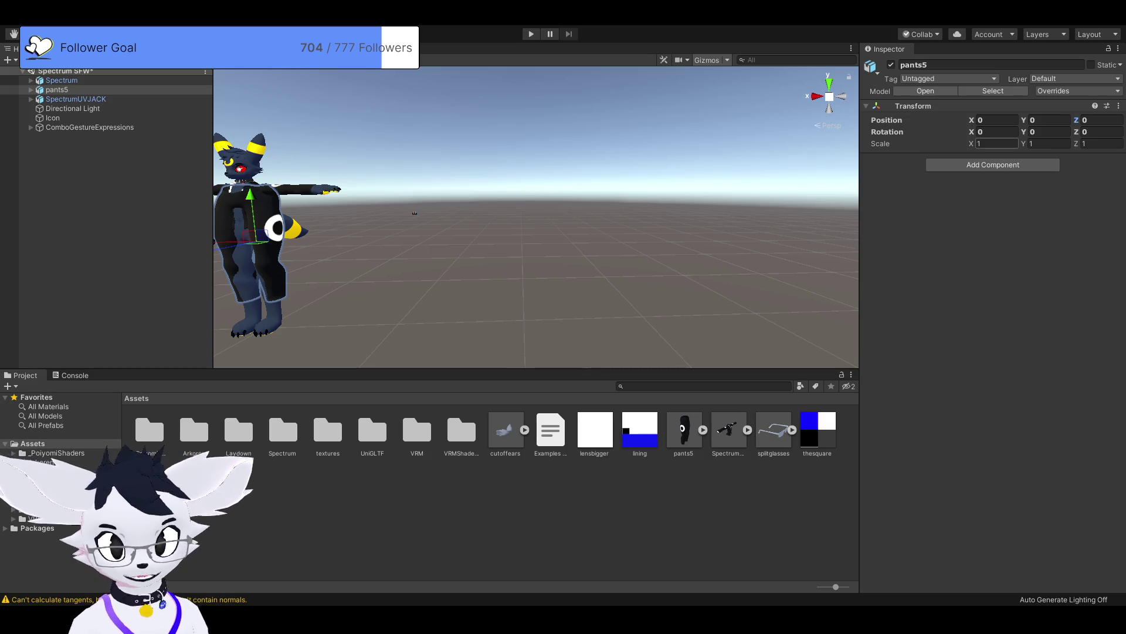
pyautogui.click(998, 143)
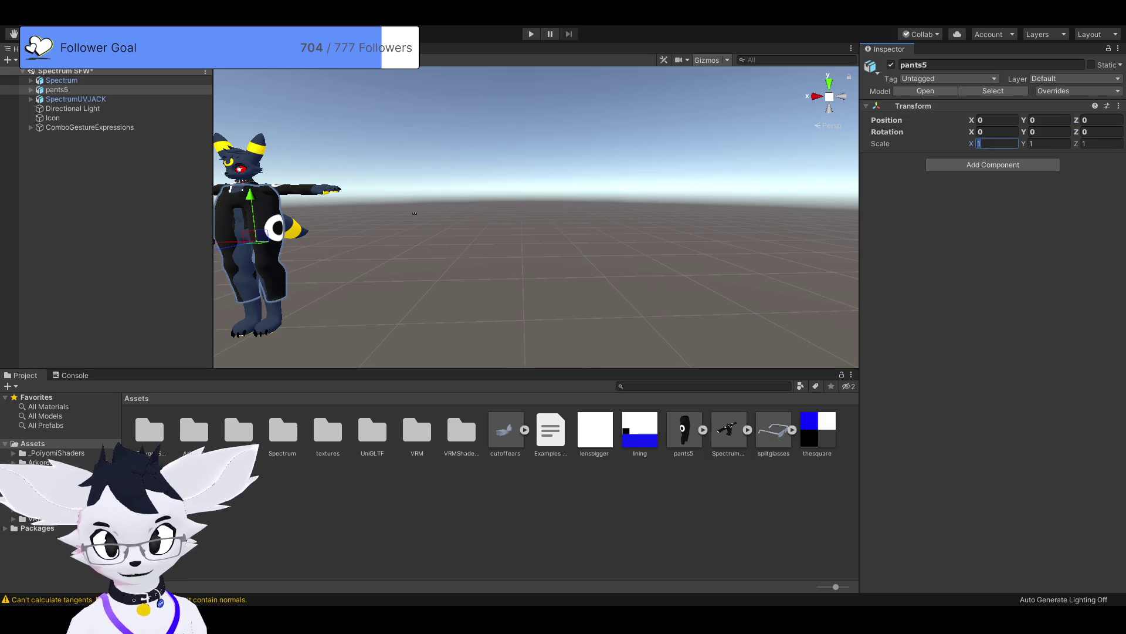
pyautogui.press('Return')
pyautogui.press('Left')
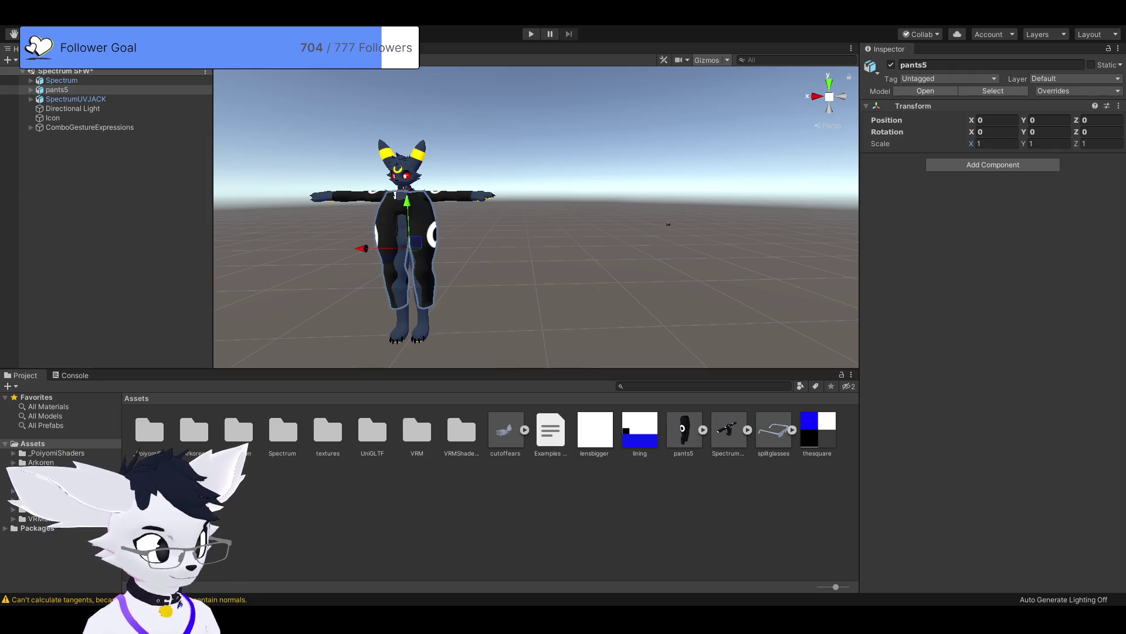
pyautogui.press('Tab')
pyautogui.press('Tab')
pyautogui.press('Tab')
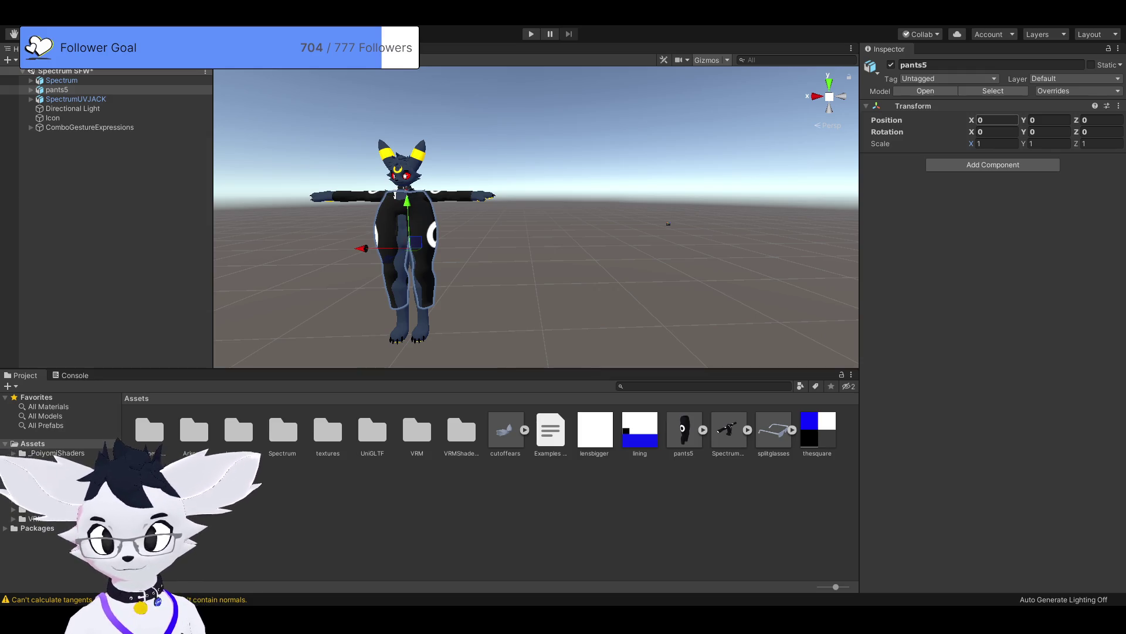
pyautogui.click(1086, 119)
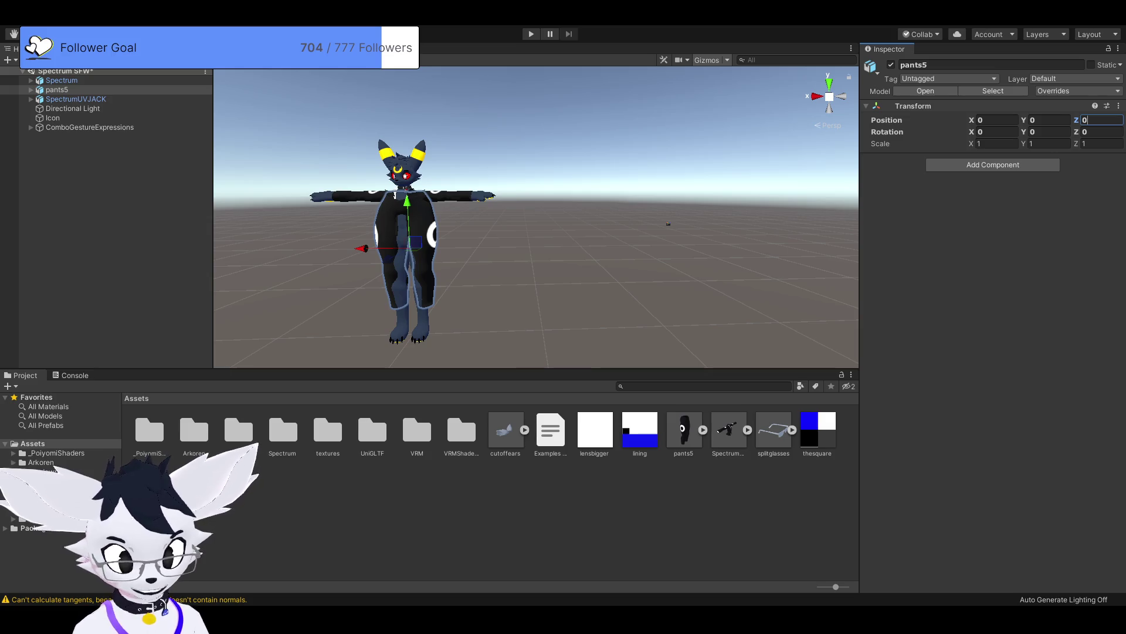
pyautogui.click(684, 431)
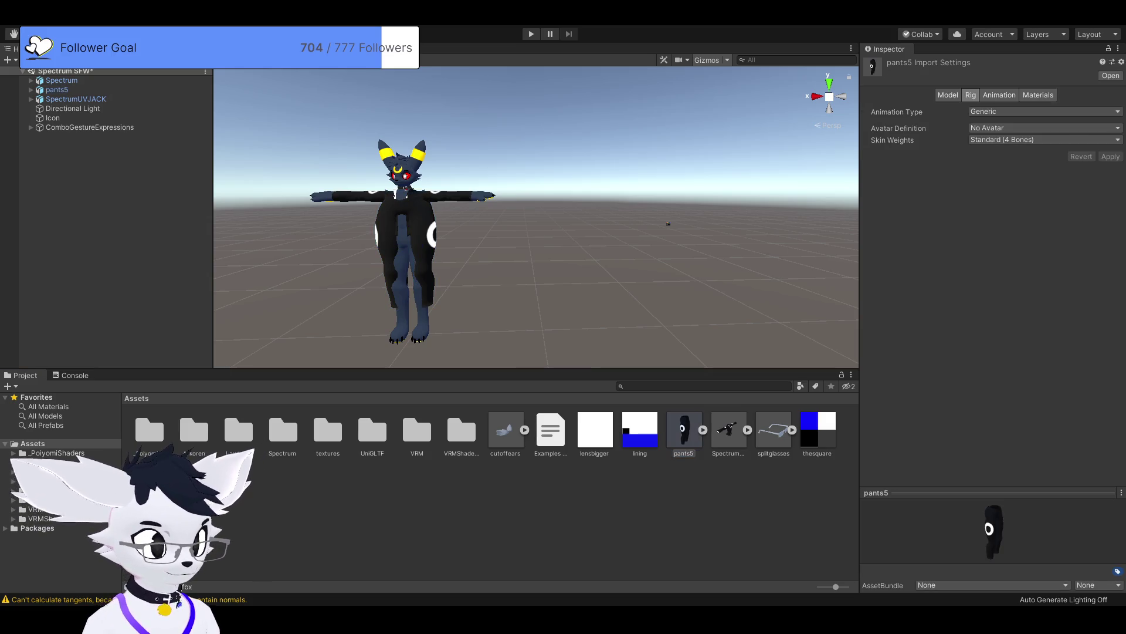
# Step: Delete pants5 and add it to the scene again at position 0, 0, 0
pyautogui.click(395, 195)
pyautogui.press('Delete')
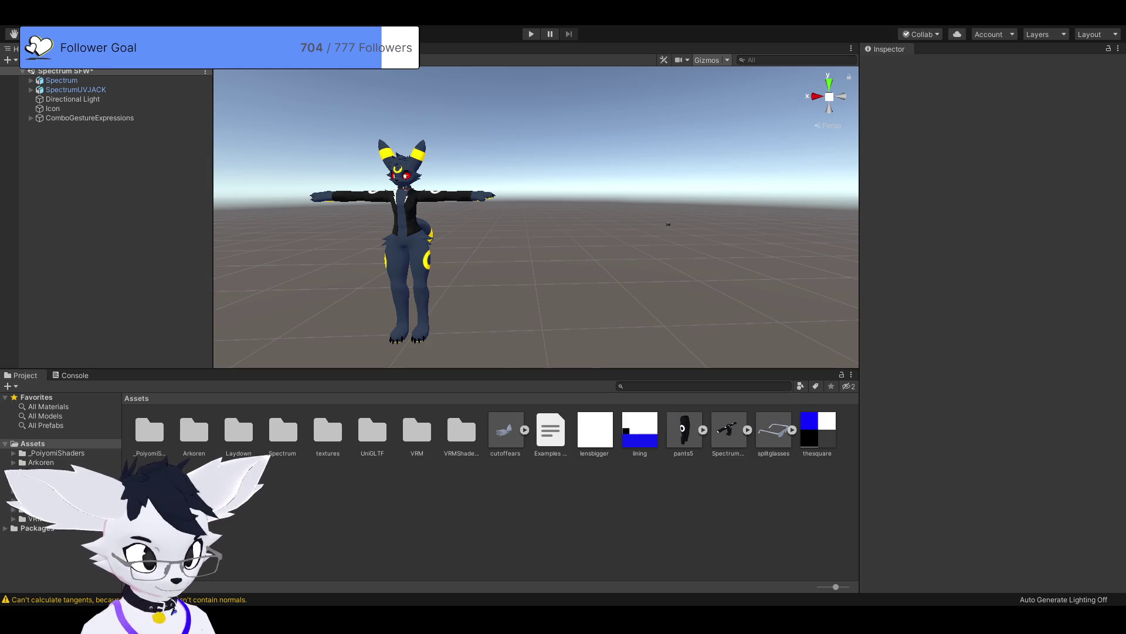
pyautogui.moveTo(684, 431); pyautogui.dragTo(667, 319)
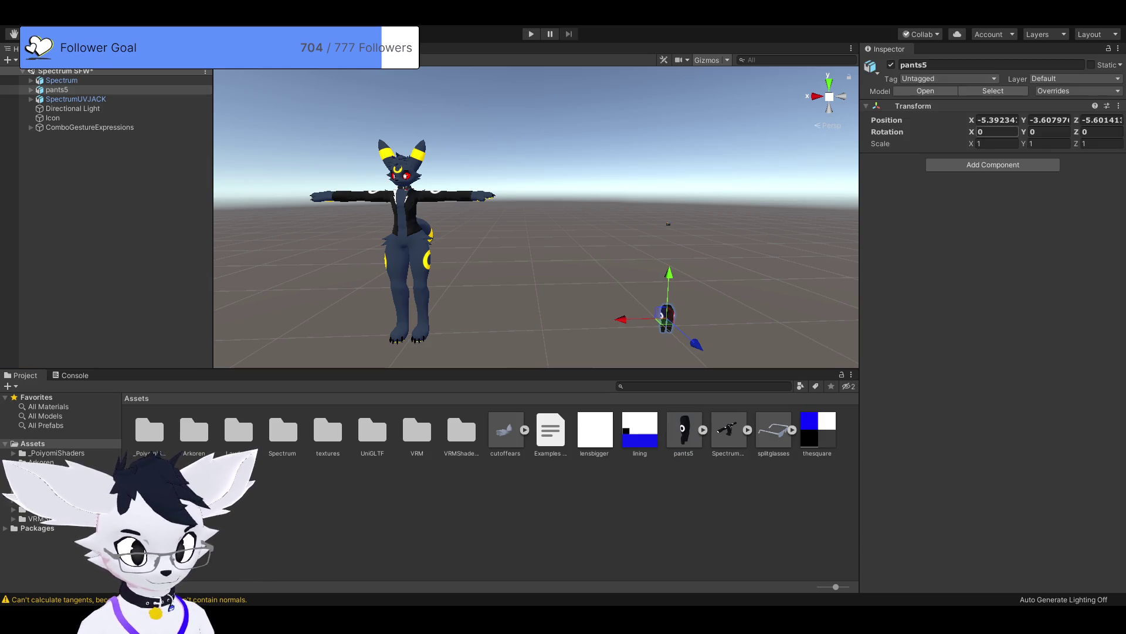
pyautogui.write('0')
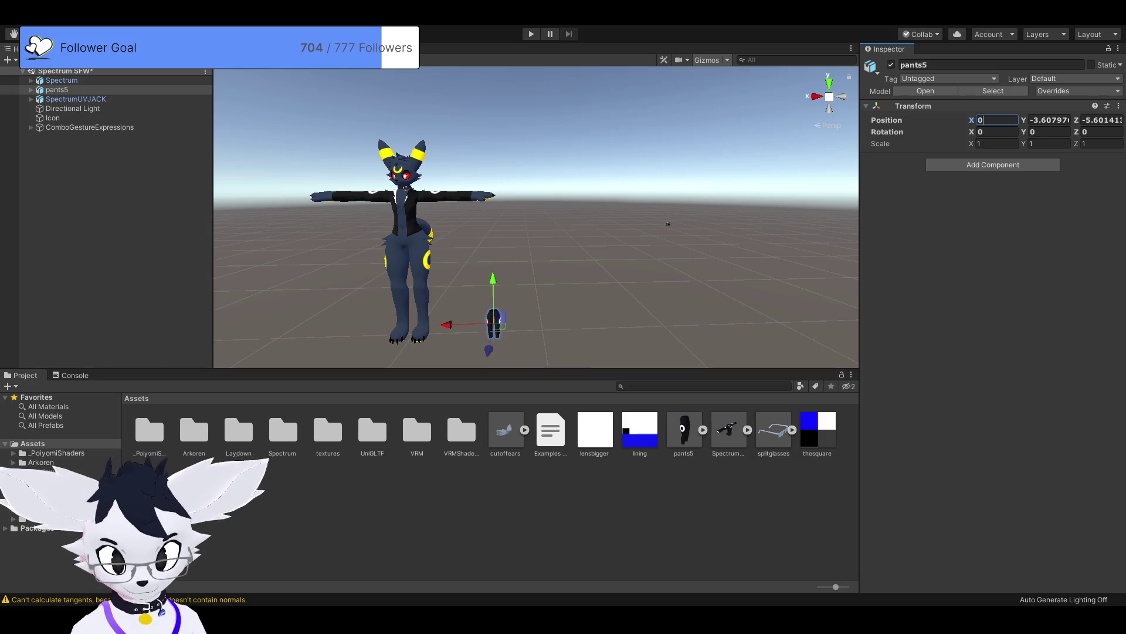
pyautogui.press('Tab')
pyautogui.write('0')
pyautogui.press('Tab')
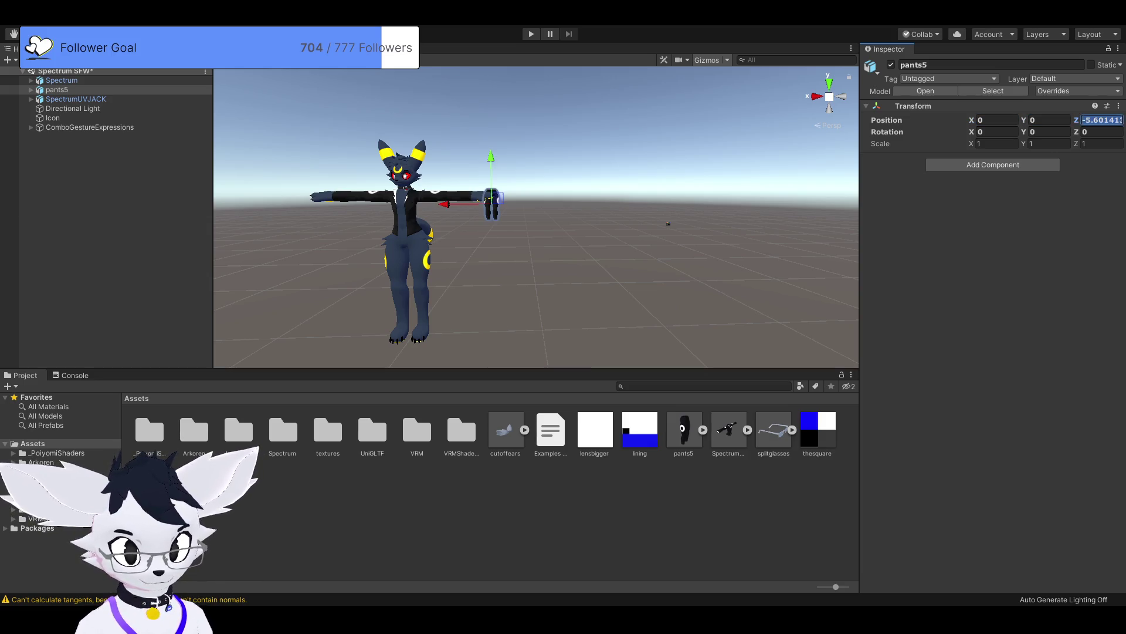
pyautogui.write('0')
# Step: Inspect the Pants mesh, then duplicate pants5 to create pants5 (1)
pyautogui.click(410, 276)
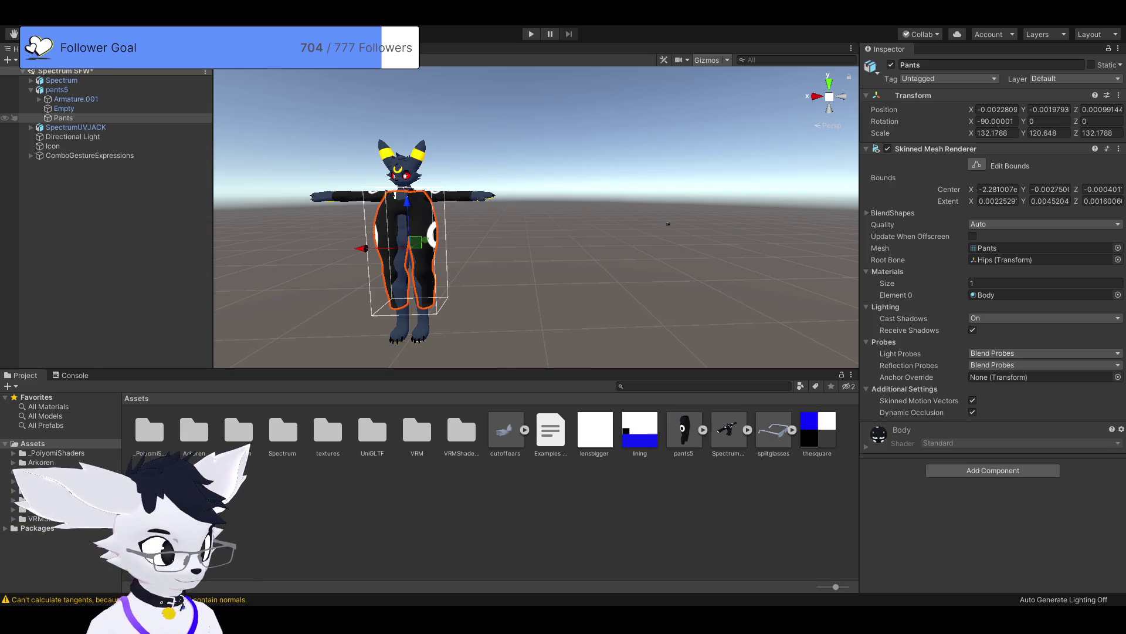
pyautogui.click(64, 118)
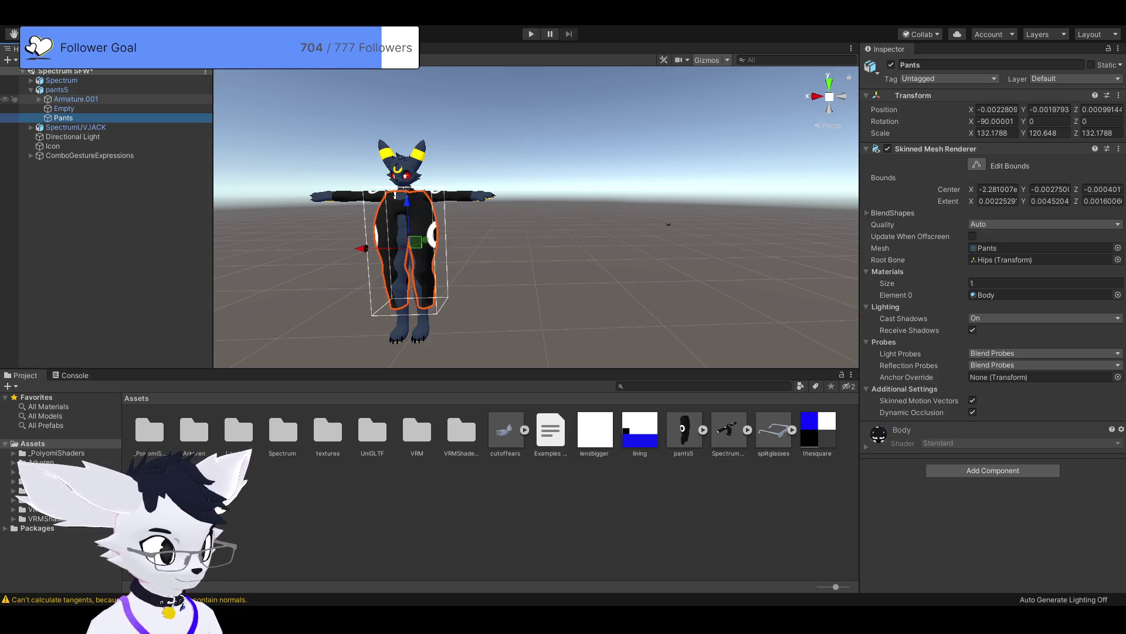
pyautogui.click(57, 90)
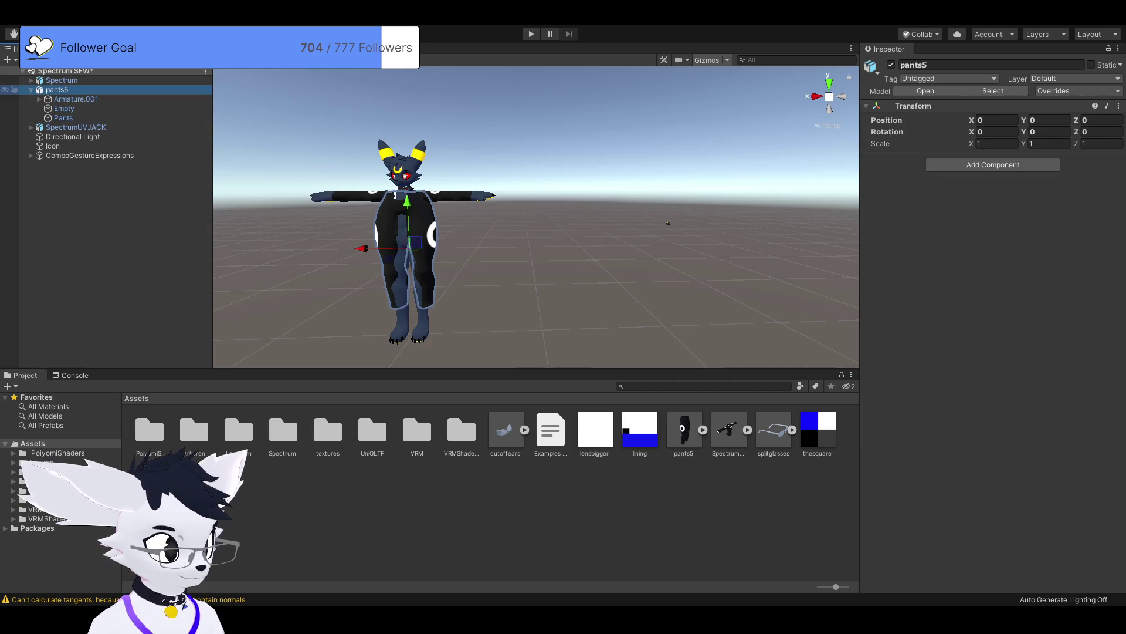
pyautogui.hotkey('ctrl', 'd')
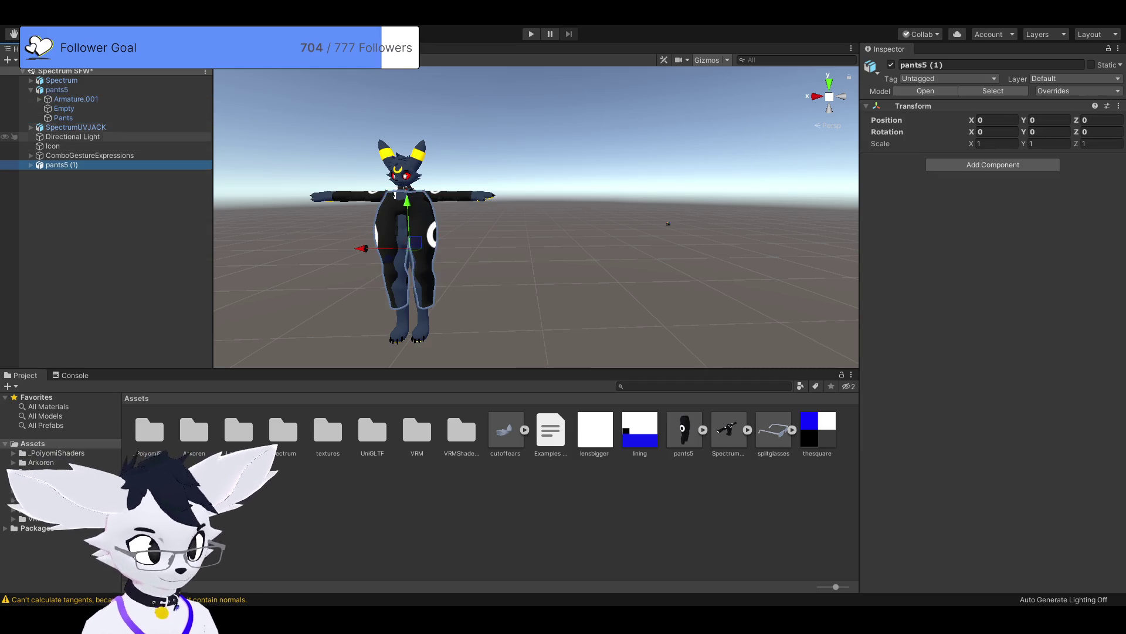
pyautogui.click(77, 99)
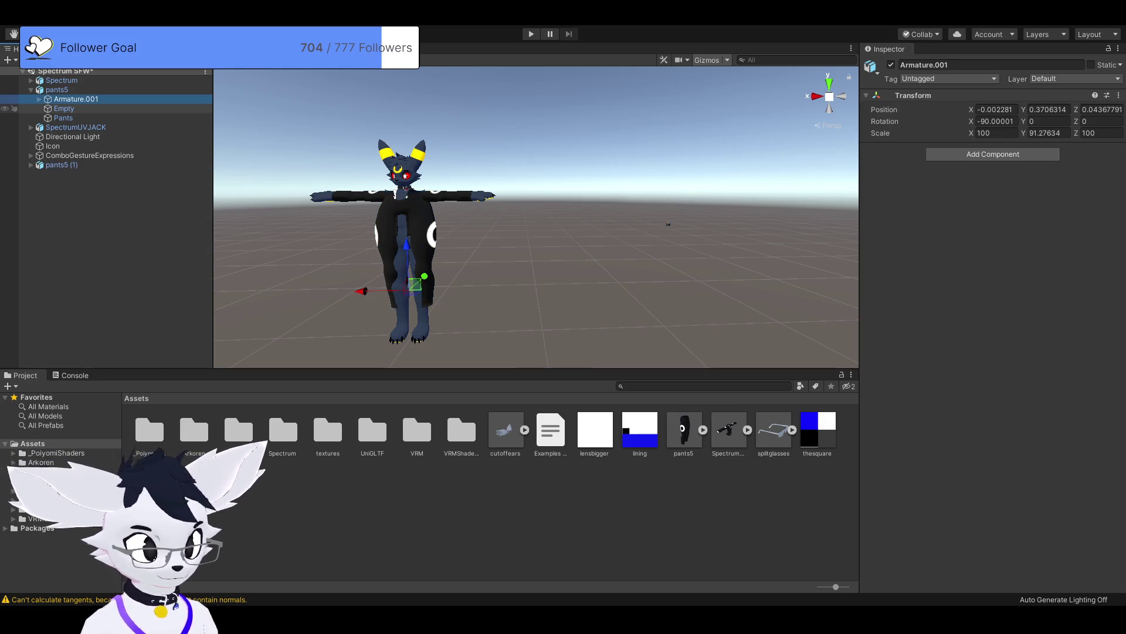
# Step: Set Armature.001's scale to 1, 1, 1
pyautogui.press('F2')
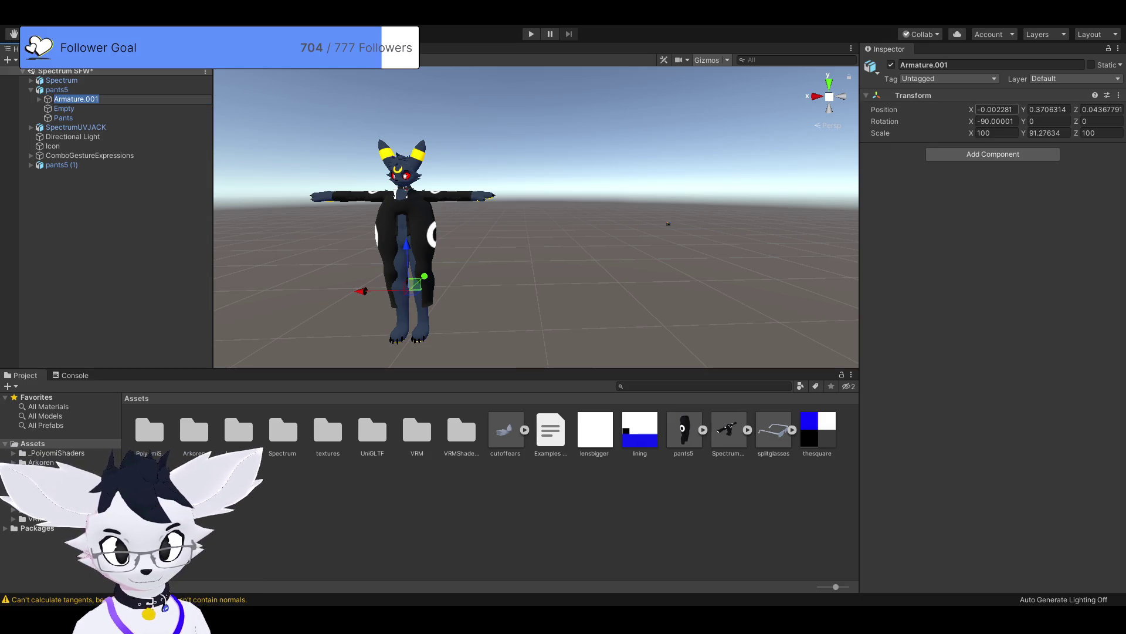
pyautogui.click(996, 133)
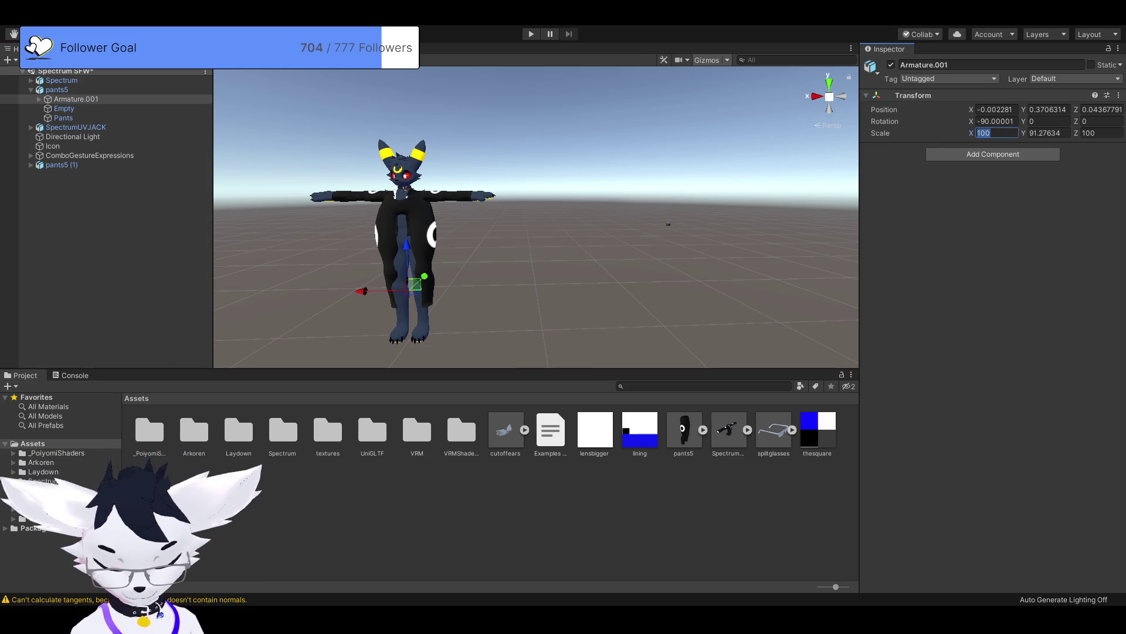
pyautogui.write('1')
pyautogui.press('Tab')
pyautogui.write('1')
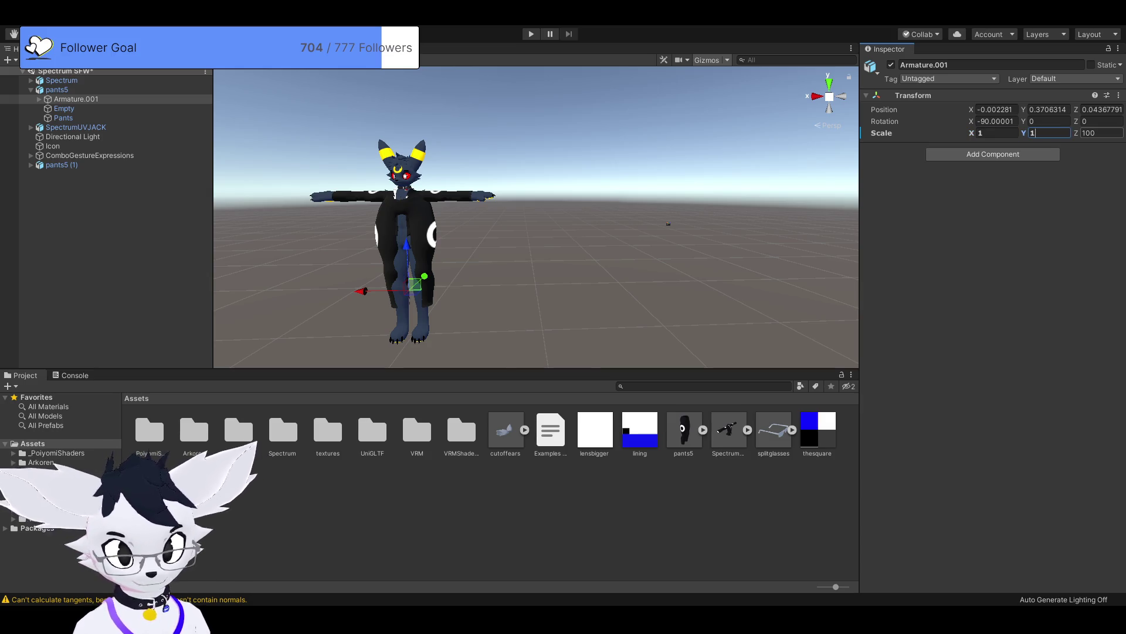
pyautogui.press('Tab')
pyautogui.write('1')
pyautogui.press('Return')
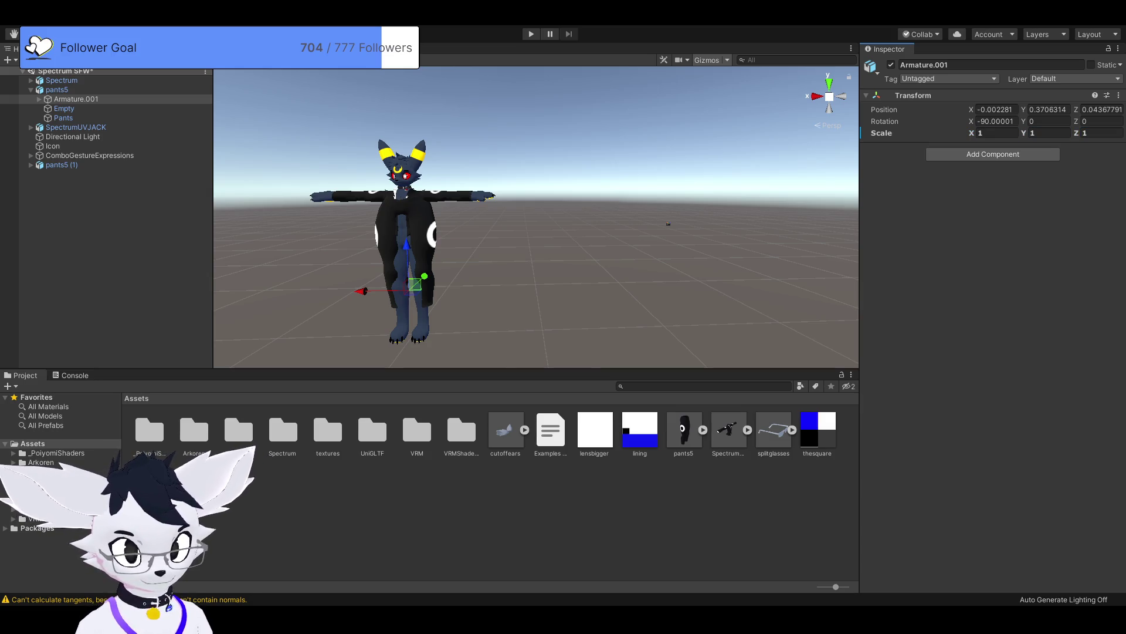
# Step: Set the Pants mesh's X and Y scale to 1
pyautogui.click(63, 108)
pyautogui.click(64, 118)
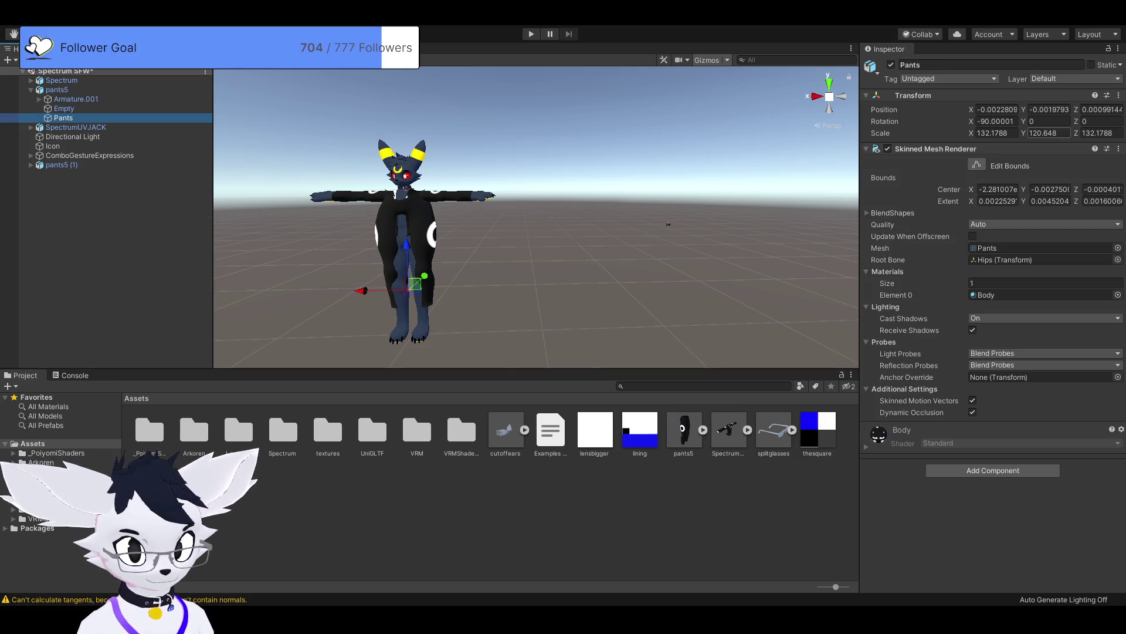
pyautogui.click(997, 133)
pyautogui.write('1')
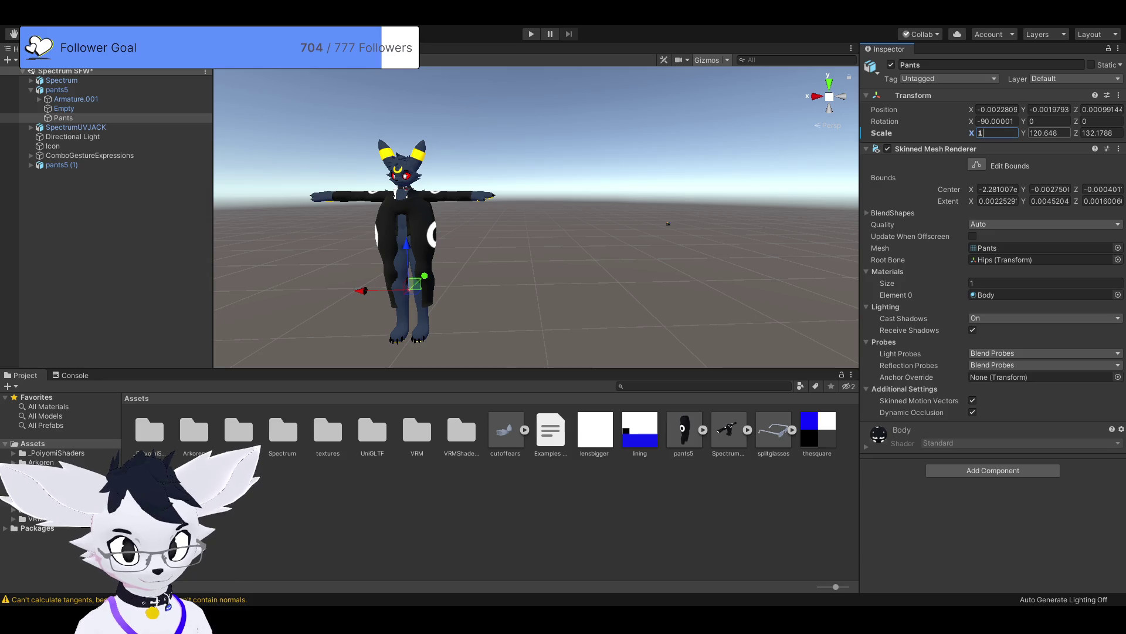
pyautogui.click(1050, 134)
pyautogui.write('1')
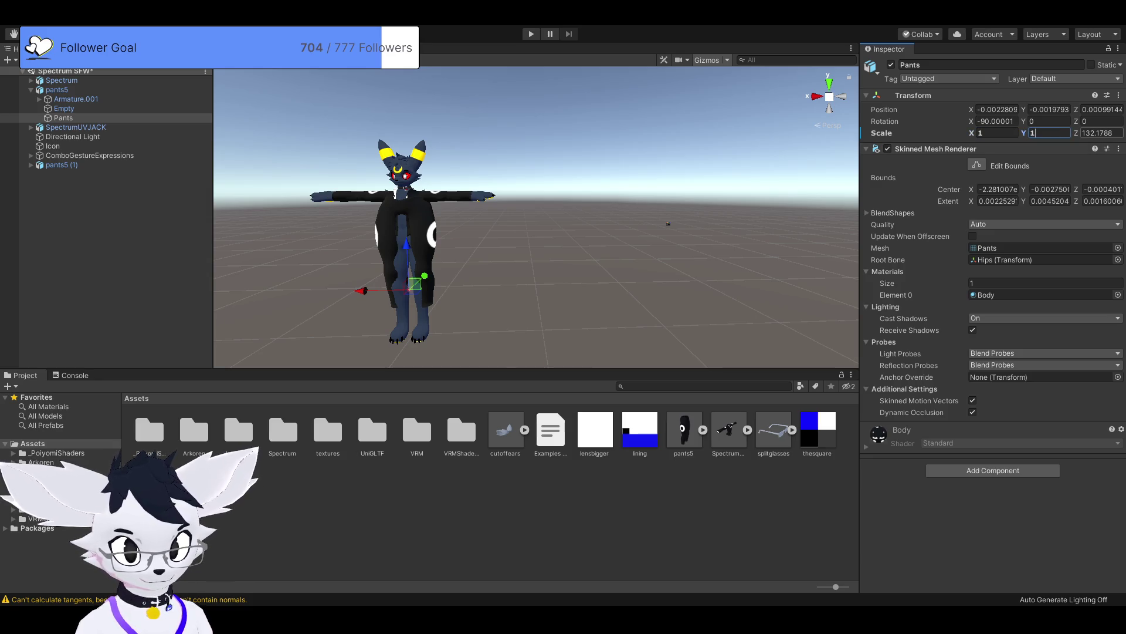
pyautogui.click(404, 187)
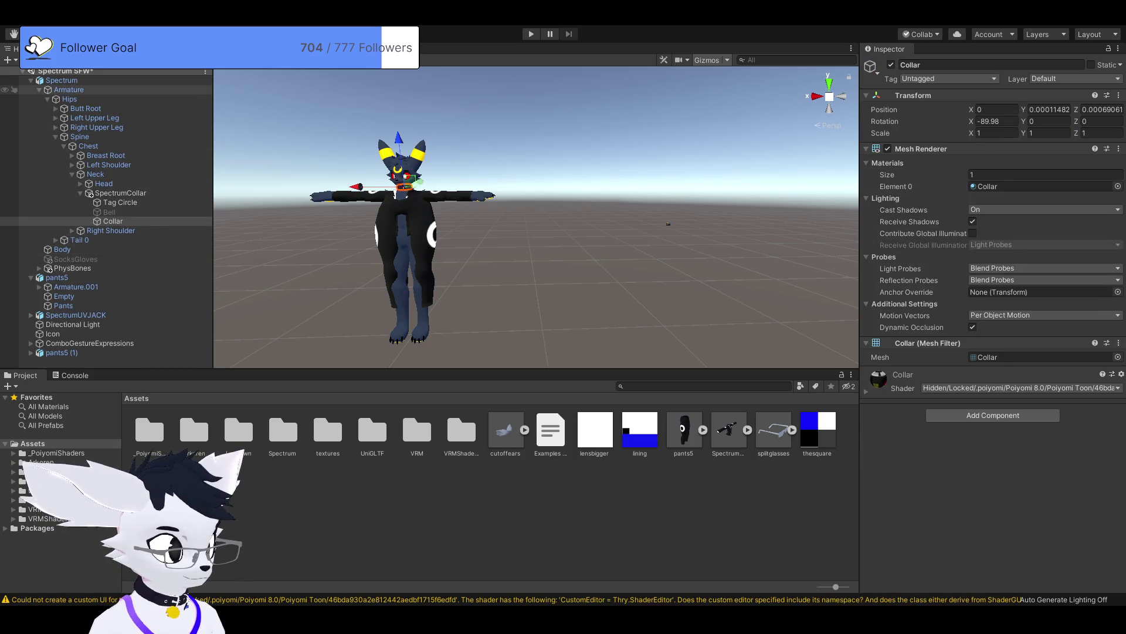
# Step: Select pants5, nudge it down slightly, and delete it
pyautogui.click(69, 98)
pyautogui.click(39, 89)
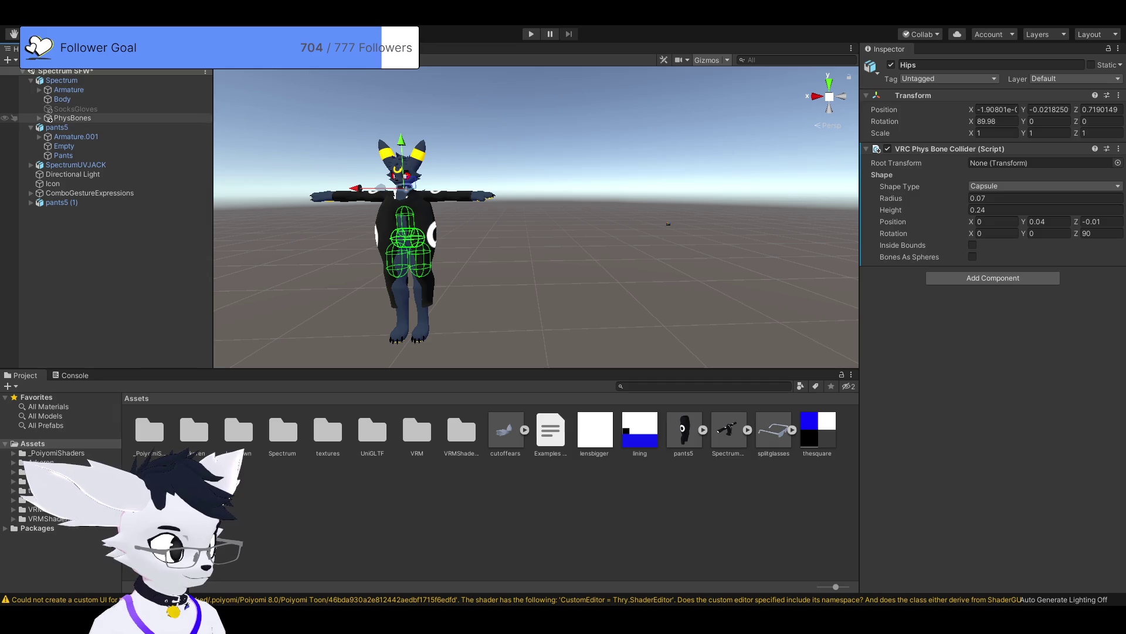
pyautogui.click(57, 128)
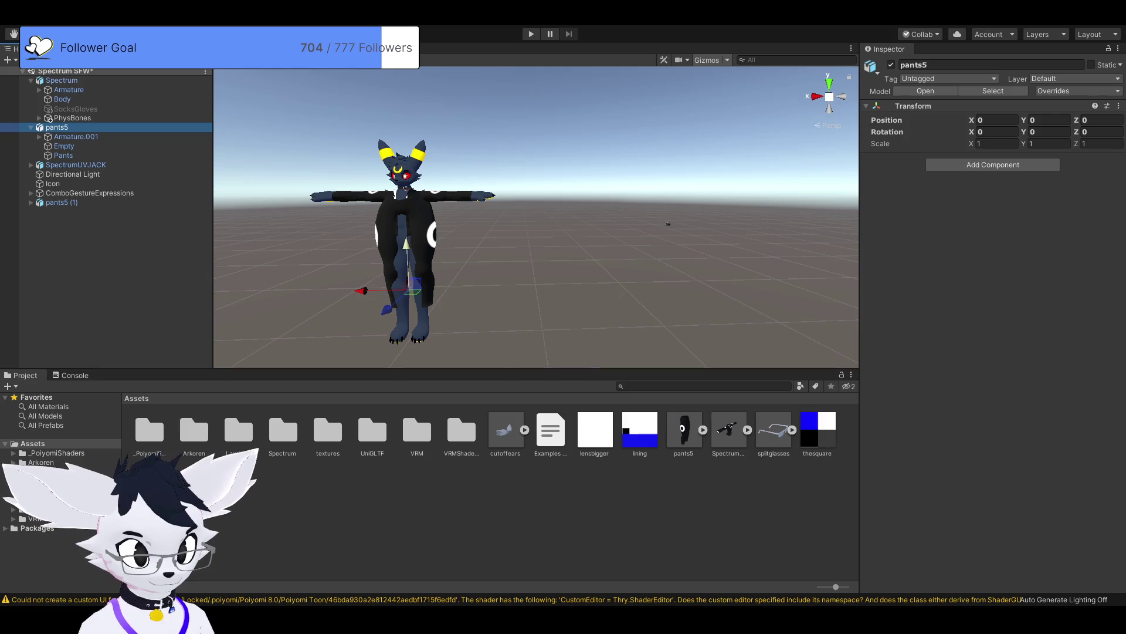
pyautogui.moveTo(405, 245); pyautogui.dragTo(406, 253)
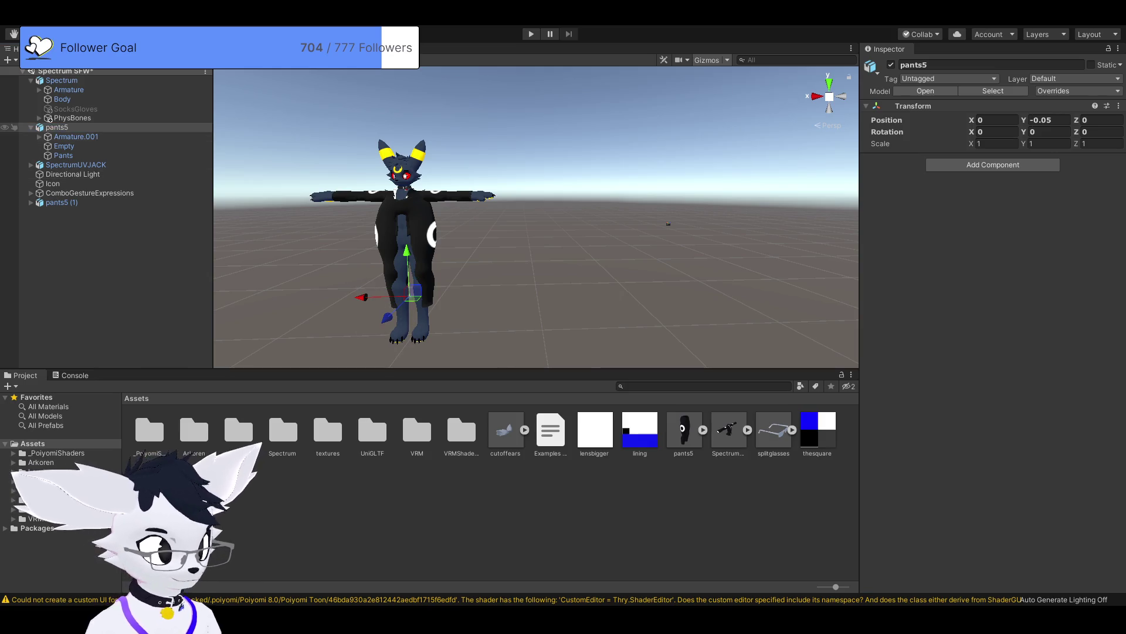
pyautogui.click(57, 127)
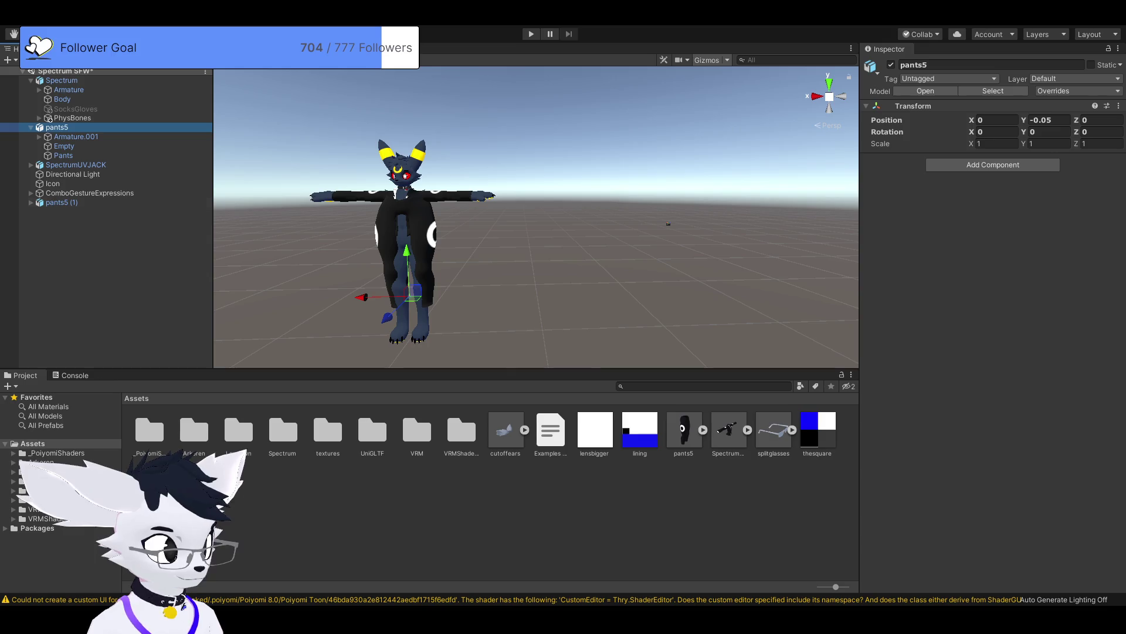
pyautogui.click(61, 202)
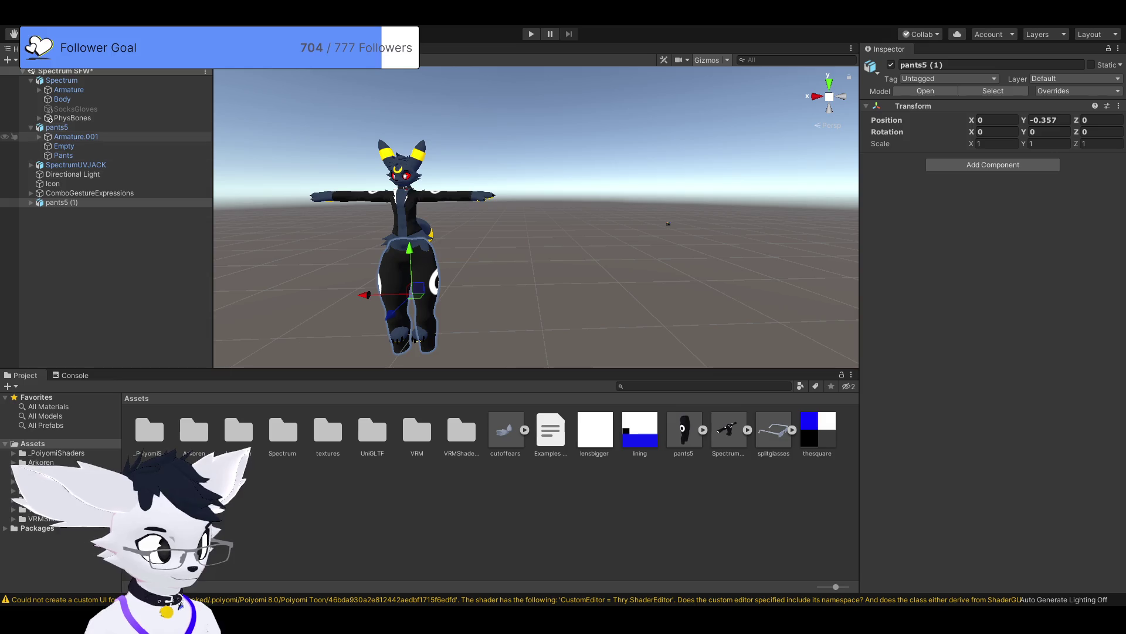
pyautogui.click(57, 128)
pyautogui.press('Delete')
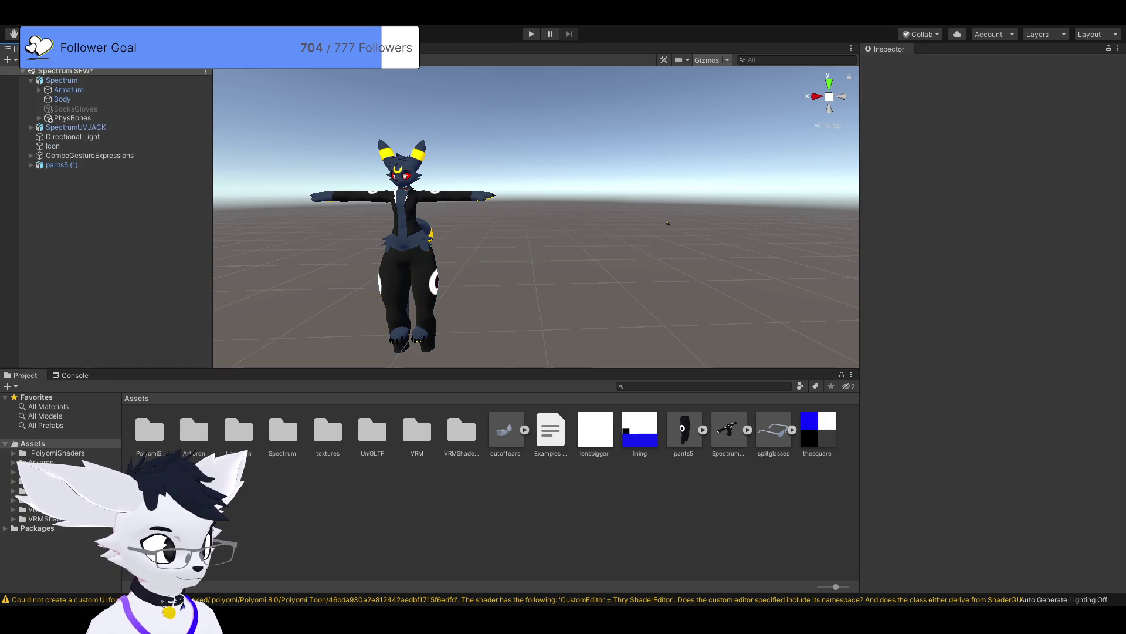
# Step: Nudge the remaining pants5 (1) copy, then delete it as well
pyautogui.click(62, 165)
pyautogui.moveTo(1024, 120); pyautogui.dragTo(1033, 119)
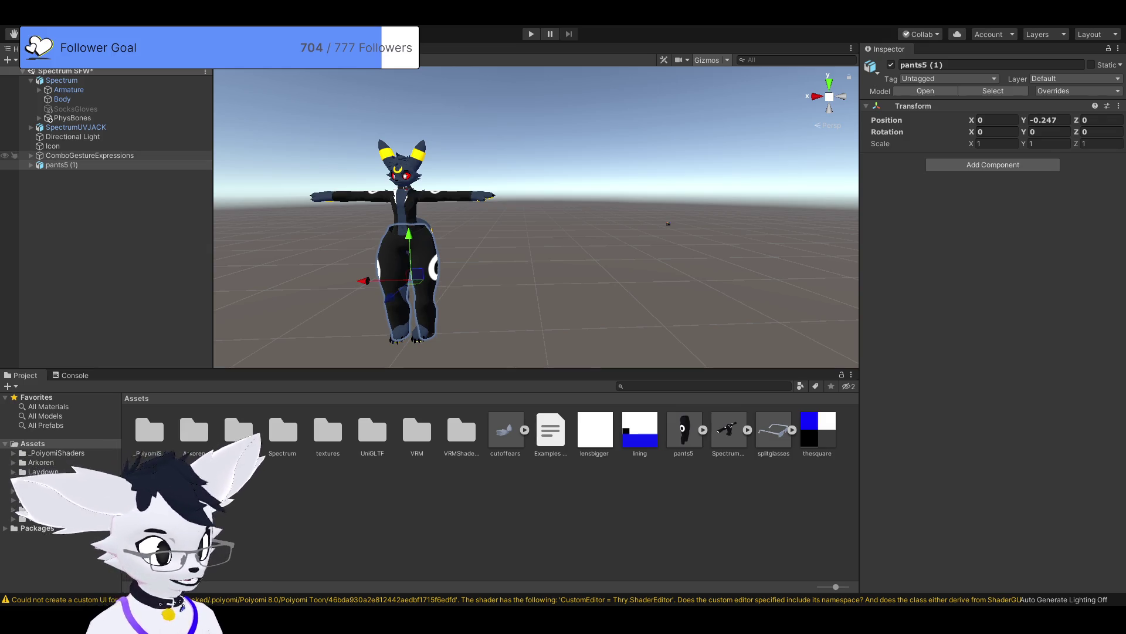
pyautogui.click(62, 165)
pyautogui.press('Delete')
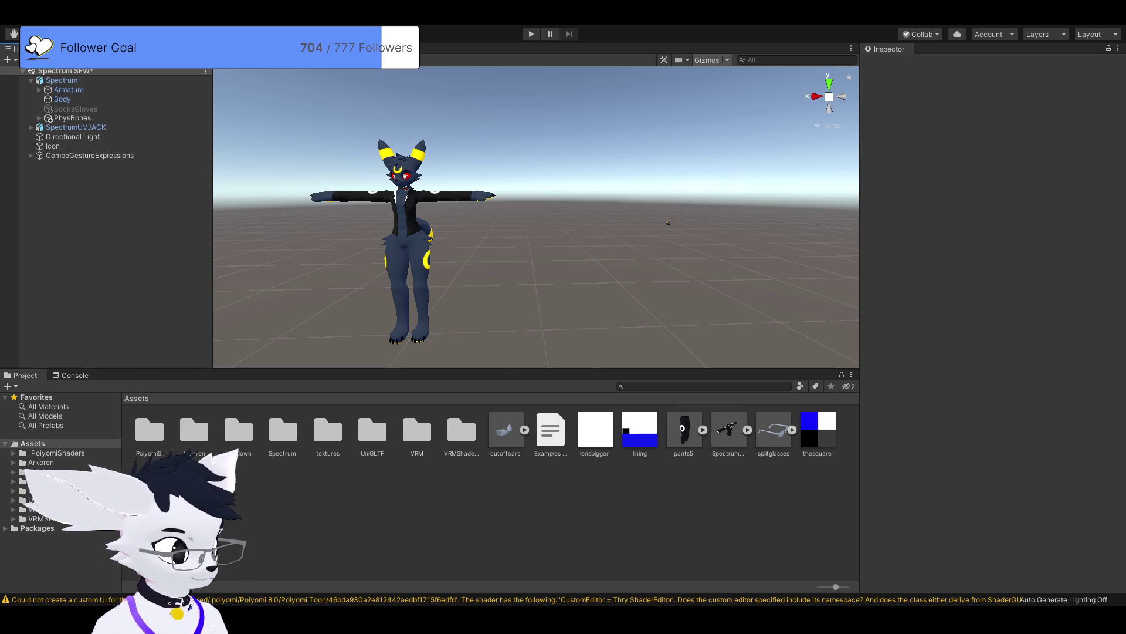
# Step: Select the pants5 model in the Project window and delete it from Assets
pyautogui.click(684, 431)
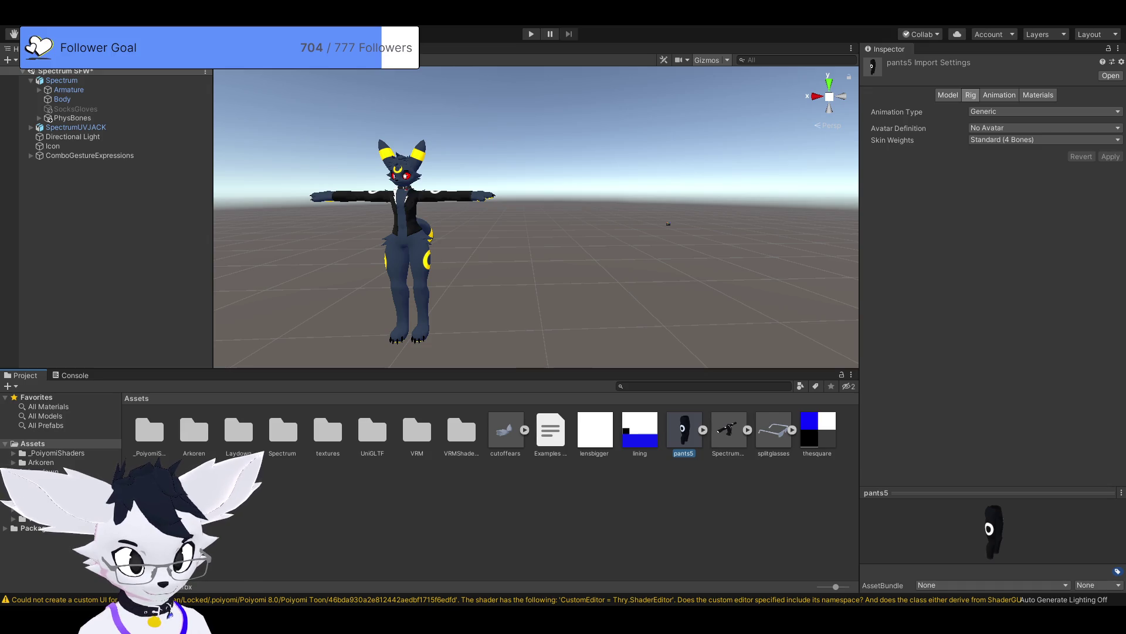
pyautogui.press('Delete')
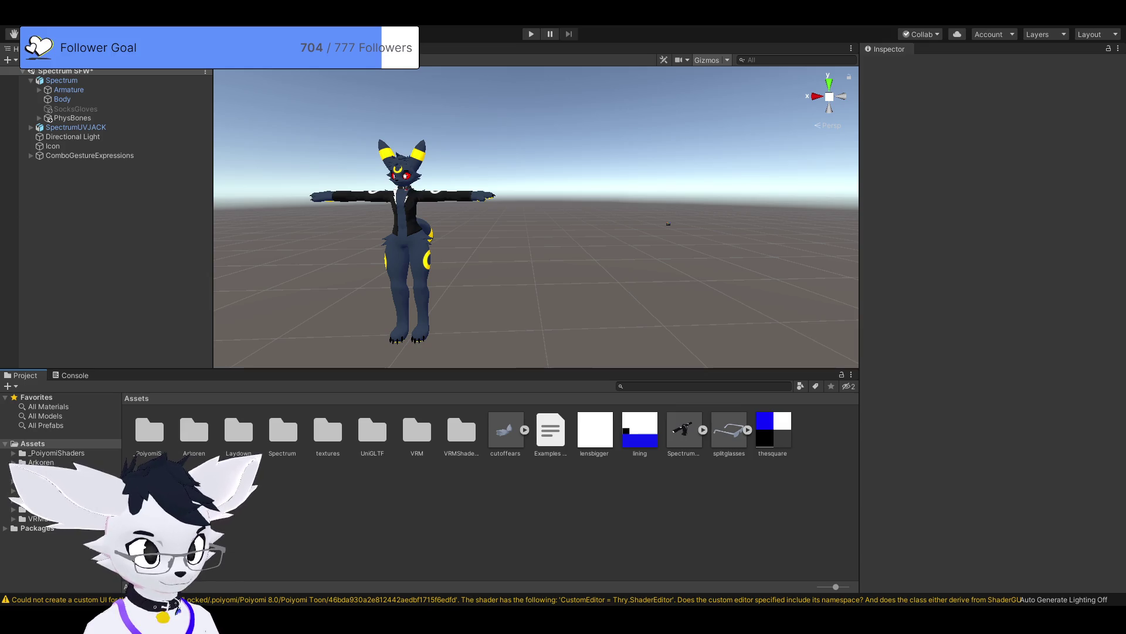
# Step: Drag the cutoffears model into the scene and set its Transform Position to 0, 0, 0
pyautogui.click(506, 431)
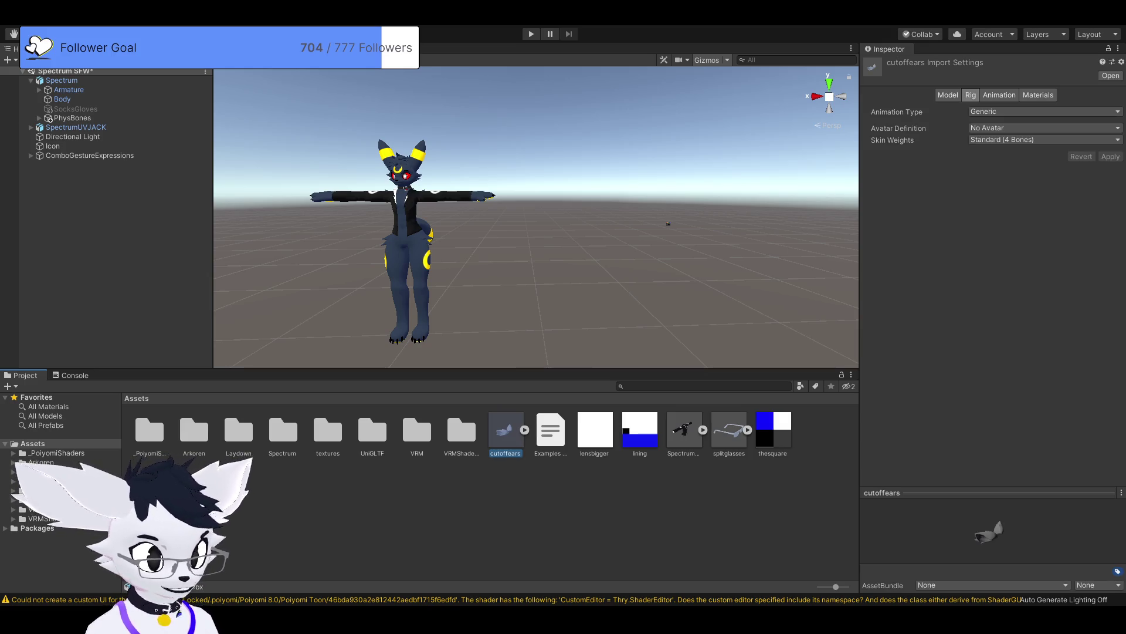
pyautogui.moveTo(505, 431); pyautogui.dragTo(571, 207)
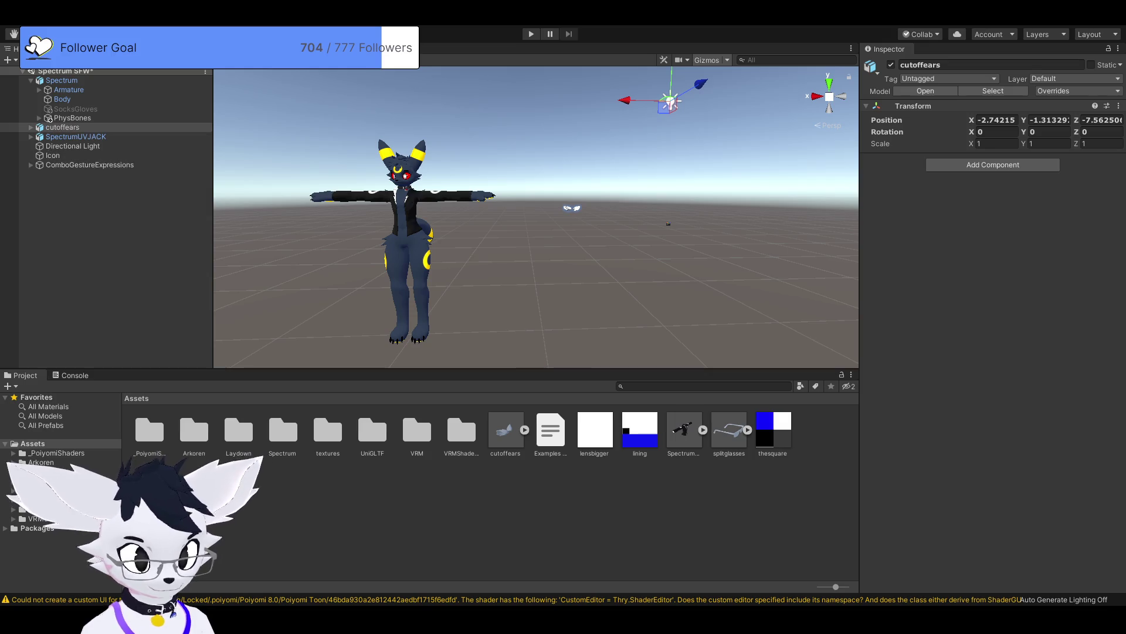
pyautogui.click(997, 120)
pyautogui.write('0')
pyautogui.press('Tab')
pyautogui.write('0')
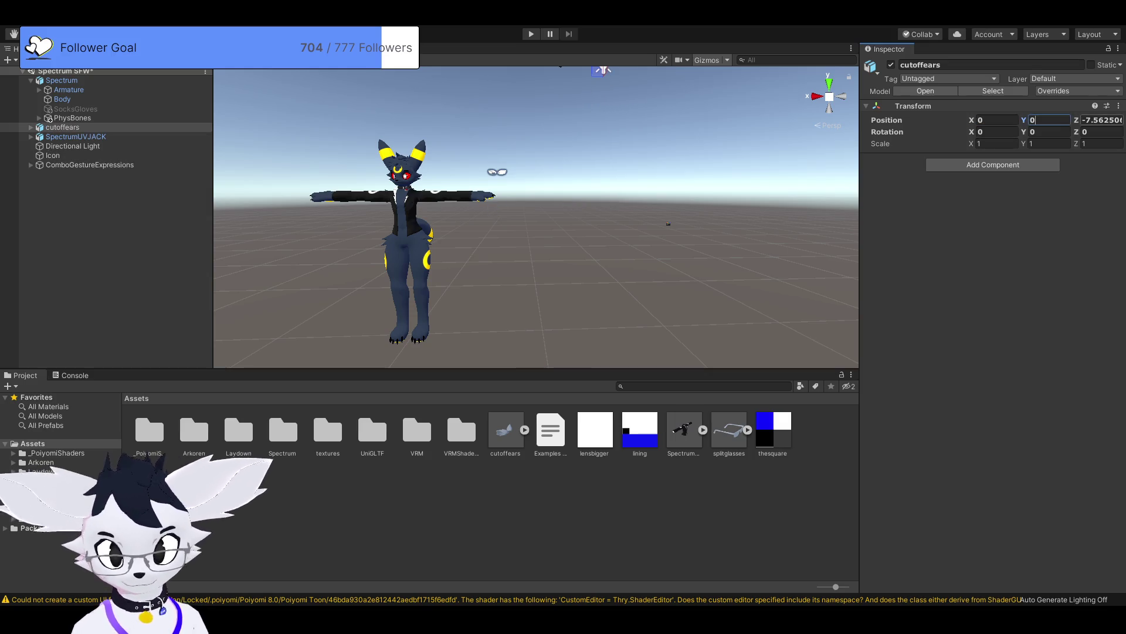
pyautogui.press('Tab')
pyautogui.write('0')
pyautogui.press('Return')
pyautogui.press('f')
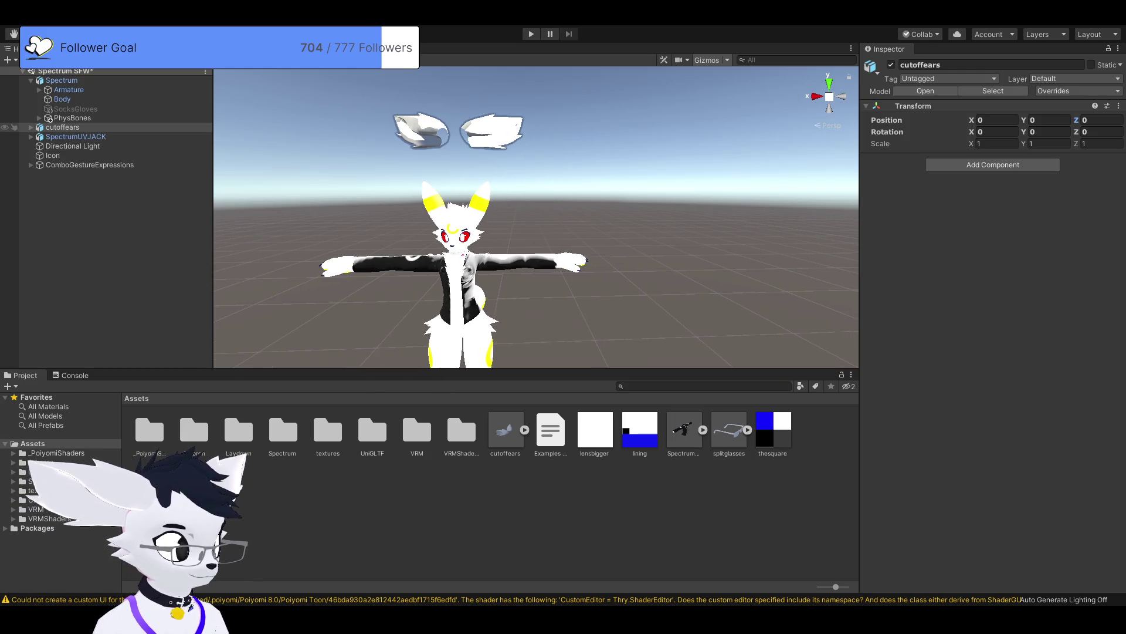
# Step: Delete the cutoffears object from the Hierarchy and its model file from Assets
pyautogui.click(63, 128)
pyautogui.click(30, 127)
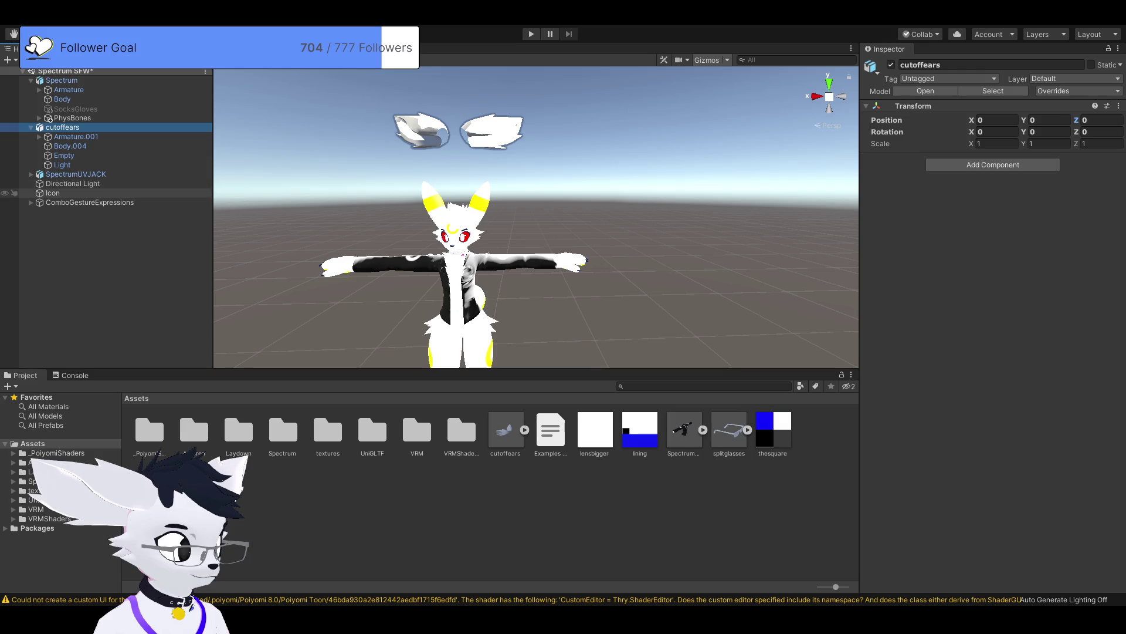
pyautogui.press('Delete')
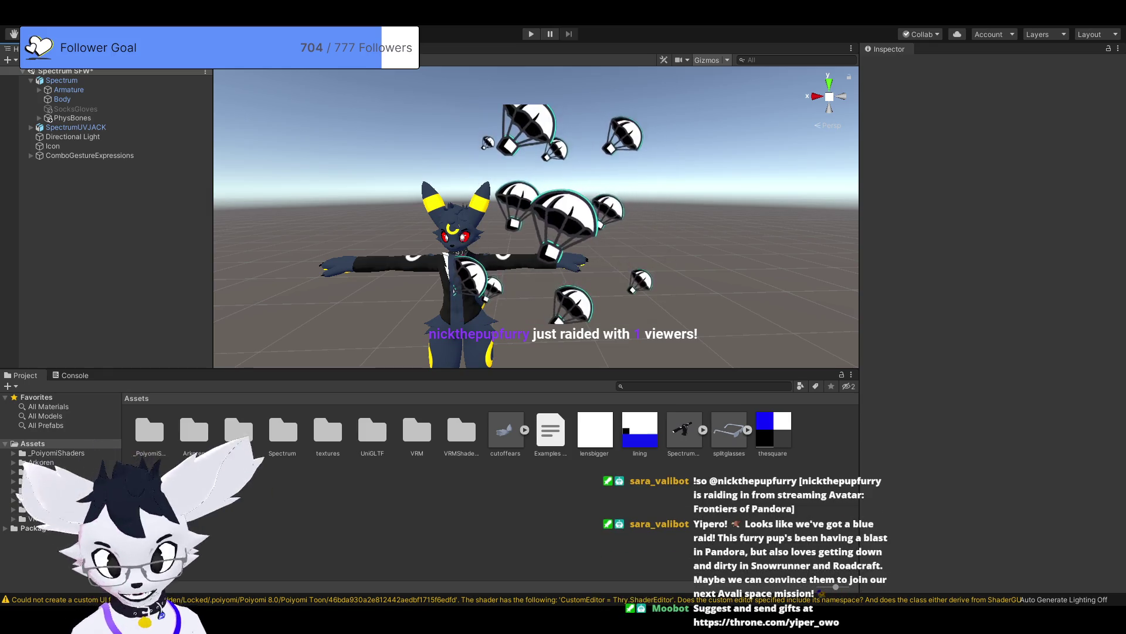
pyautogui.click(506, 431)
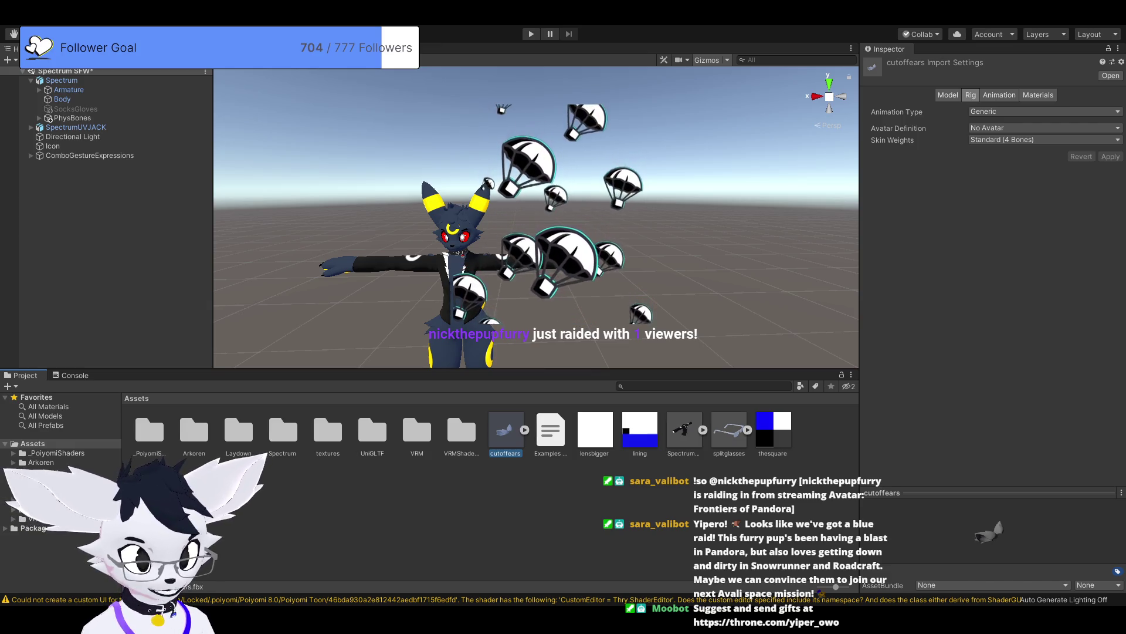
pyautogui.press('Delete')
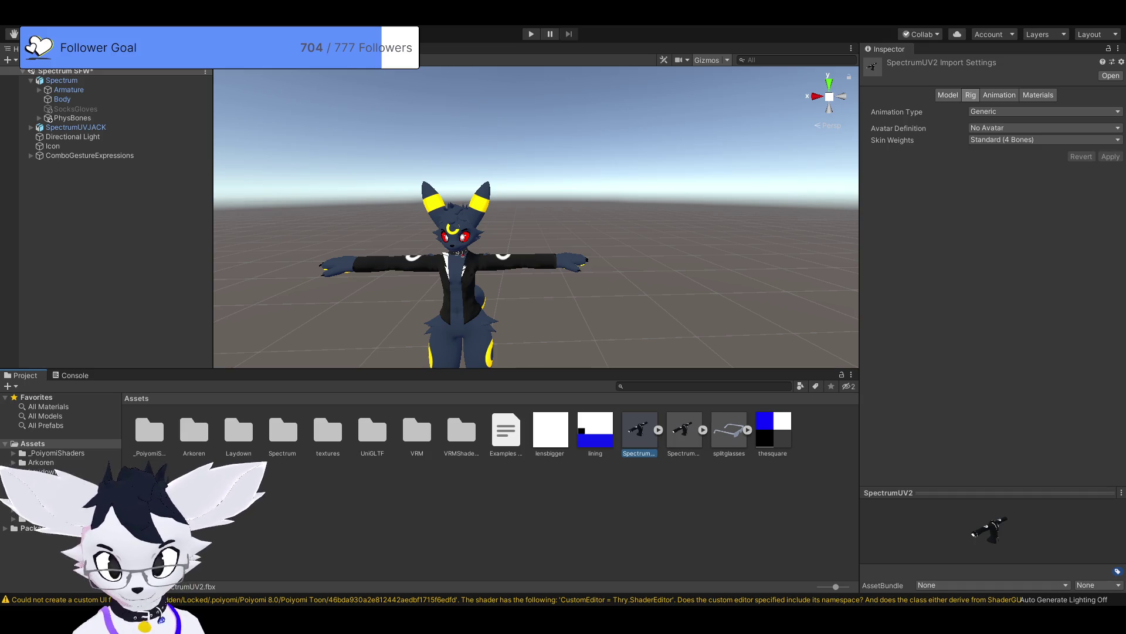
# Step: Compare the SpectrumUVJACK and SpectrumUV2 import settings, then delete SpectrumUVJACK from the scene
pyautogui.click(684, 429)
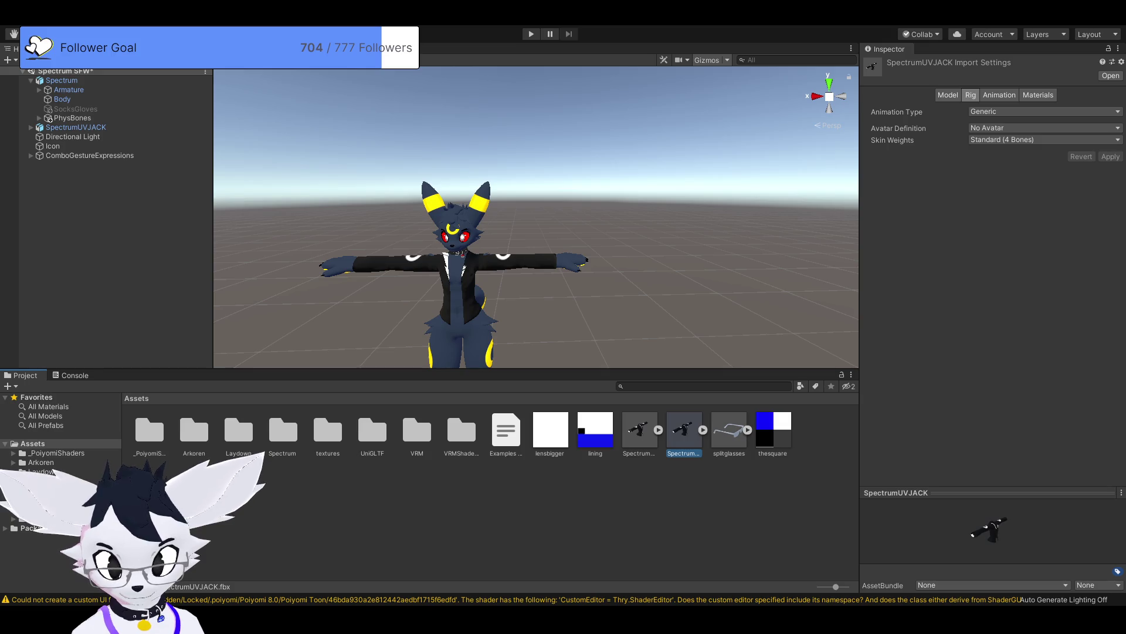
pyautogui.click(640, 429)
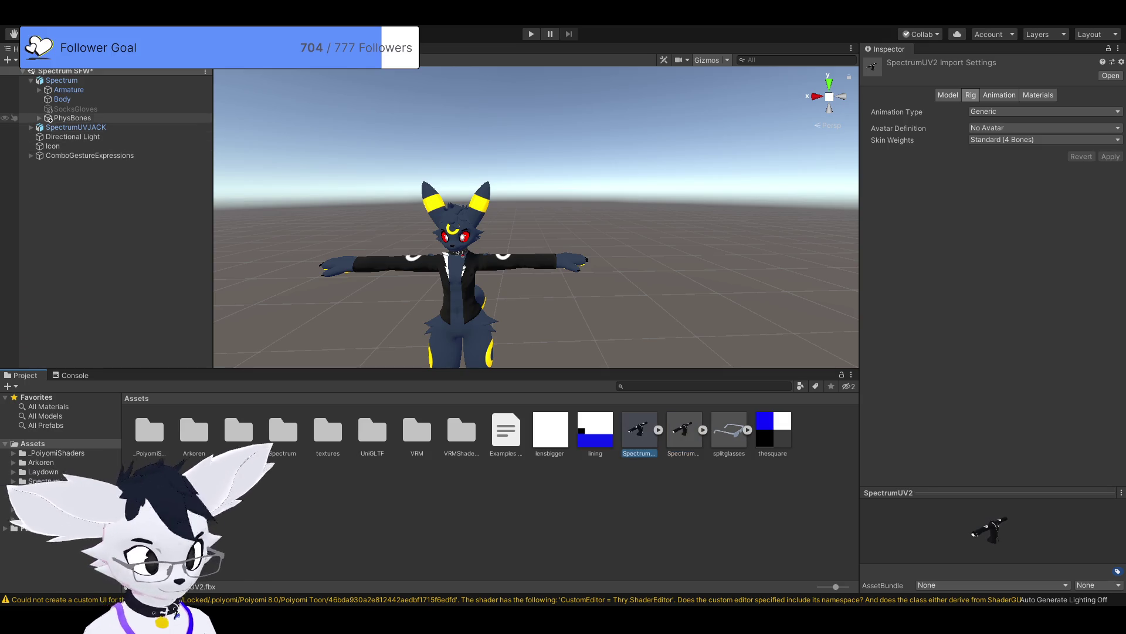
pyautogui.click(76, 126)
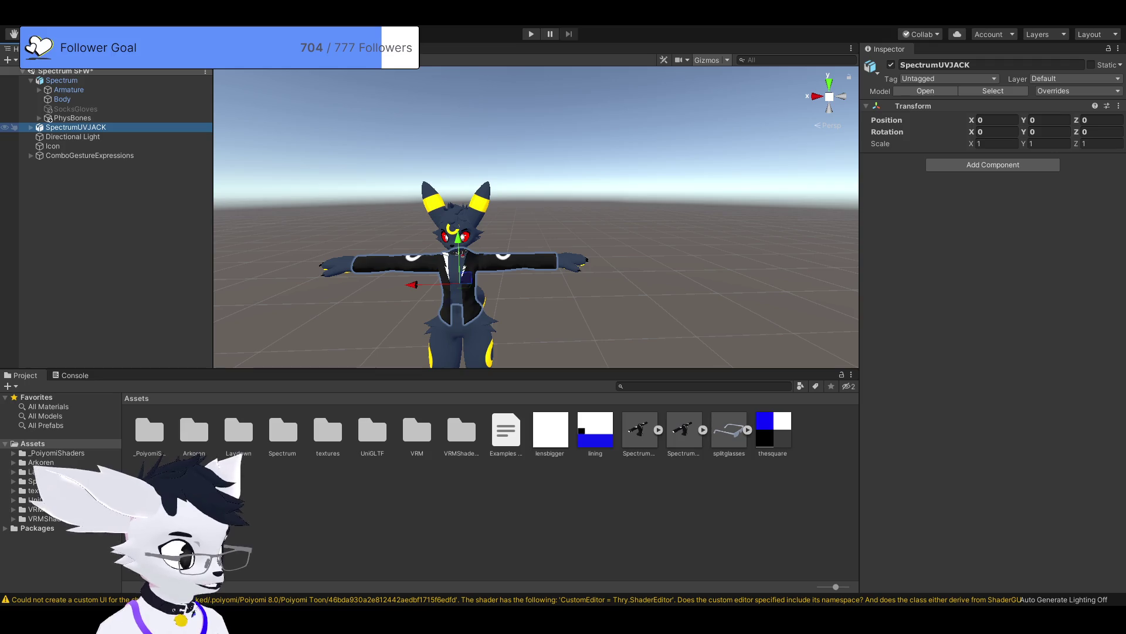
pyautogui.press('Delete')
# Step: Add the SpectrumUV2 model to the scene at position 0, 0, 0
pyautogui.moveTo(639, 430); pyautogui.dragTo(660, 288)
pyautogui.click(997, 120)
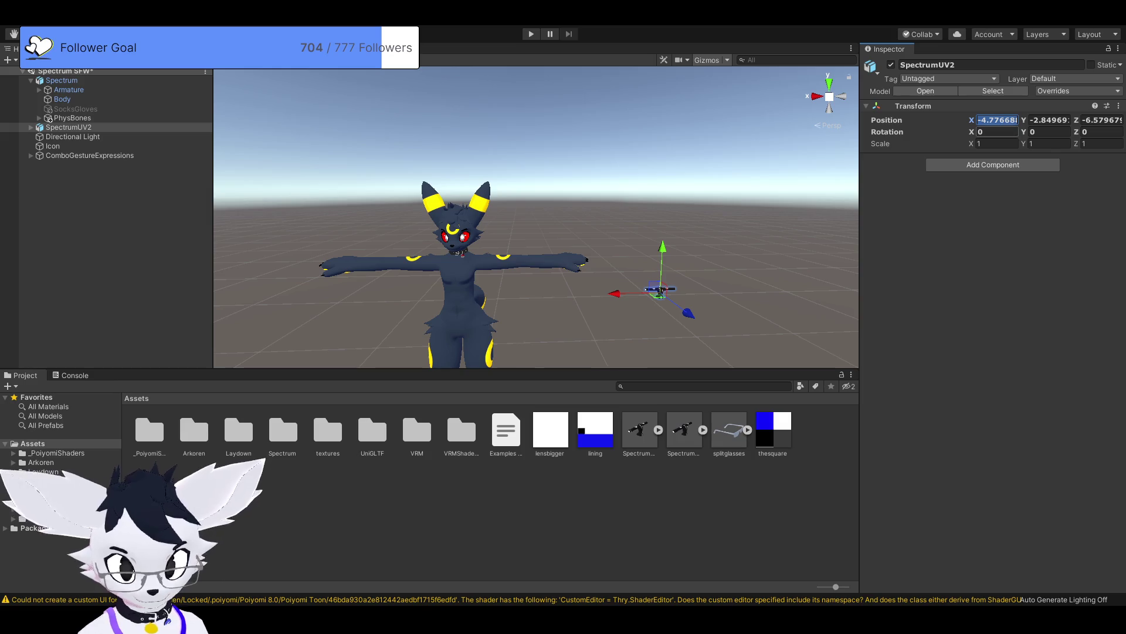
pyautogui.write('0')
pyautogui.press('Tab')
pyautogui.write('0')
pyautogui.press('Tab')
pyautogui.write('0')
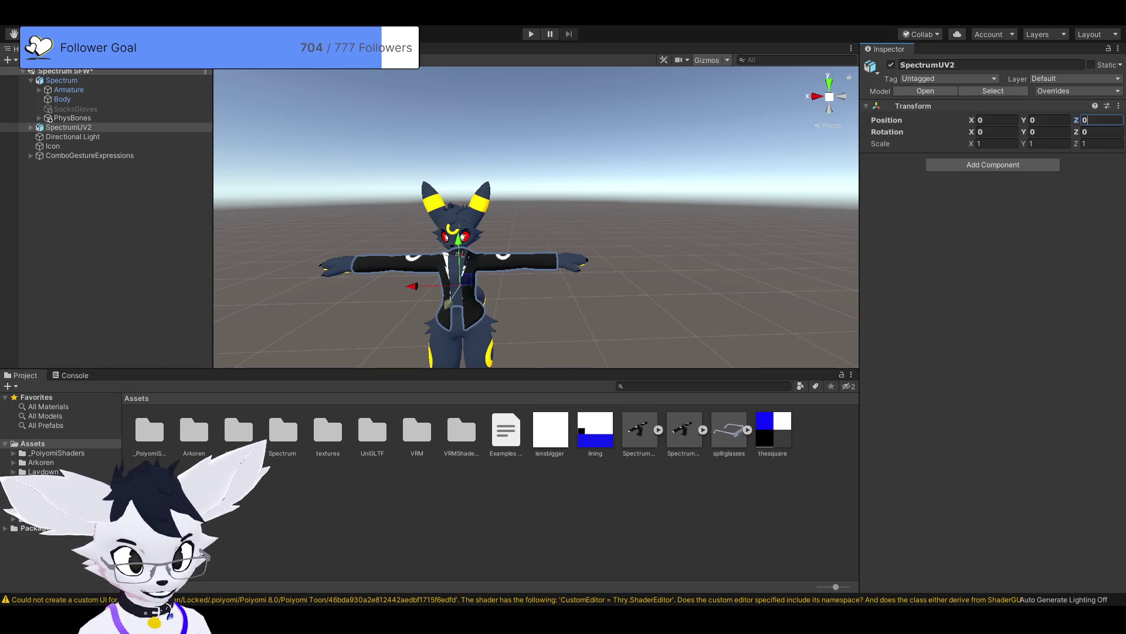
pyautogui.press('Return')
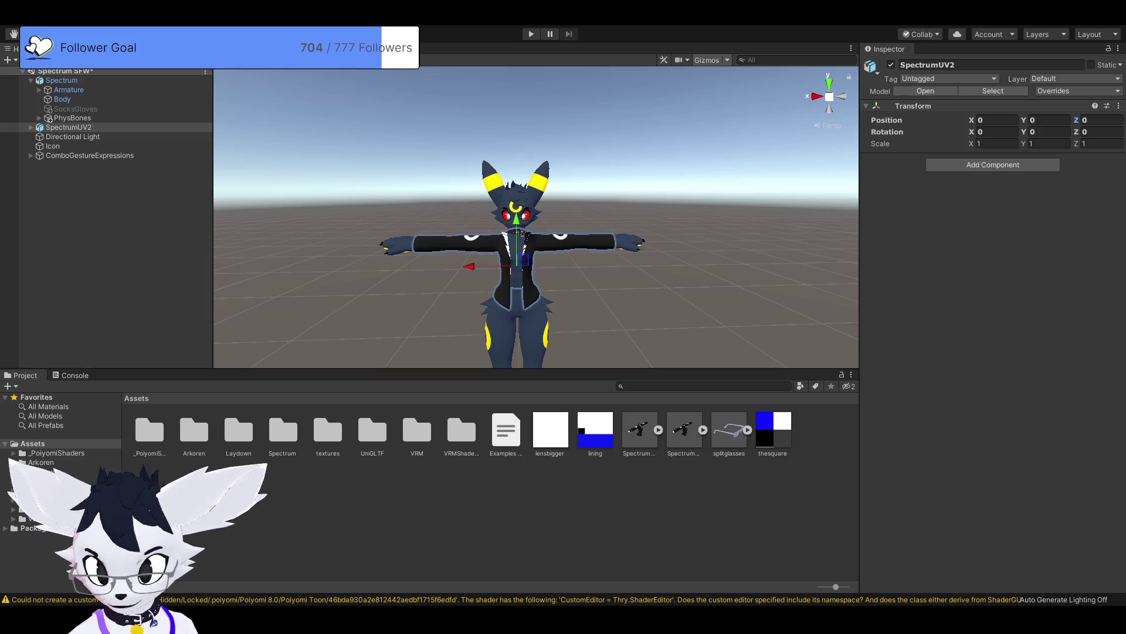
pyautogui.click(640, 431)
# Step: Remove the SpectrumUVJACK and splitglasses models and the lining, lensbigger and thesquare textures from Assets
pyautogui.click(684, 430)
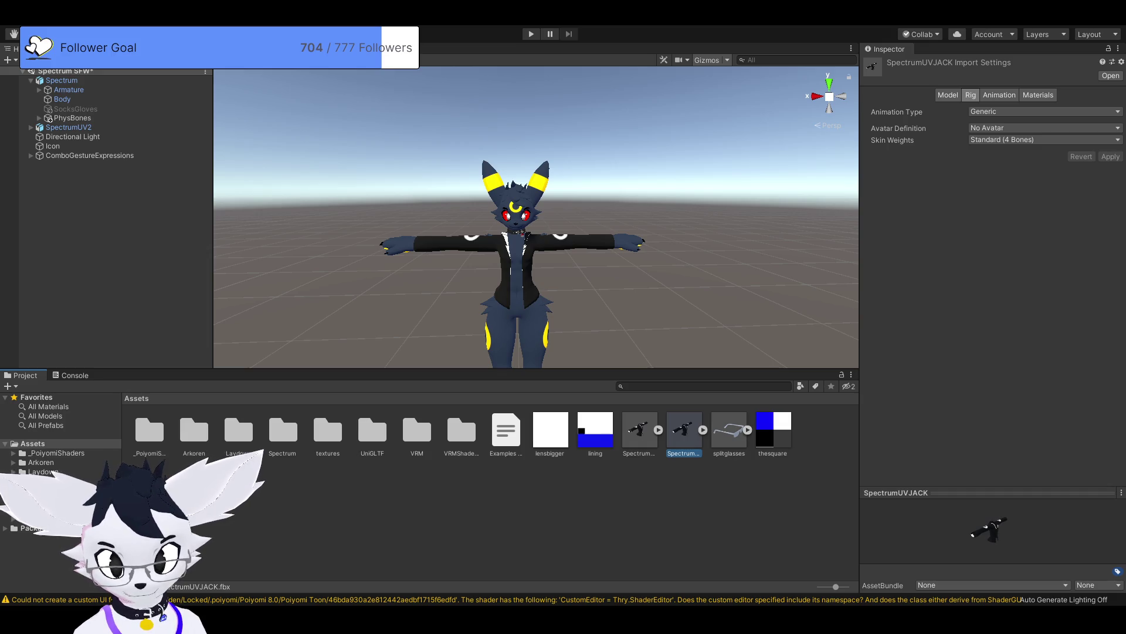
pyautogui.press('Delete')
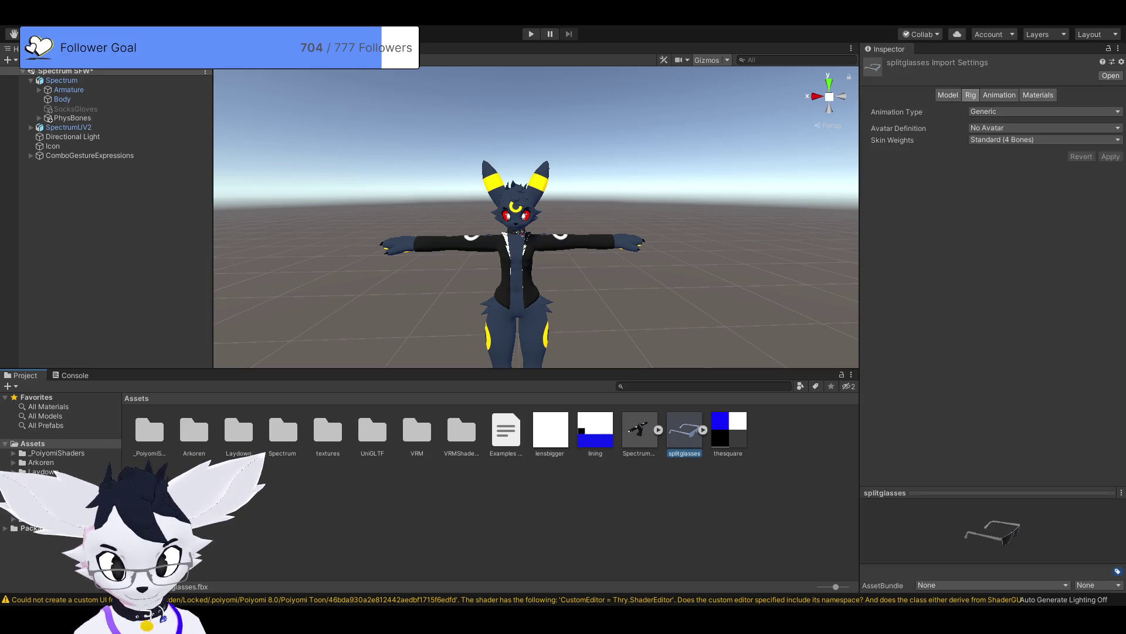
pyautogui.press('Delete')
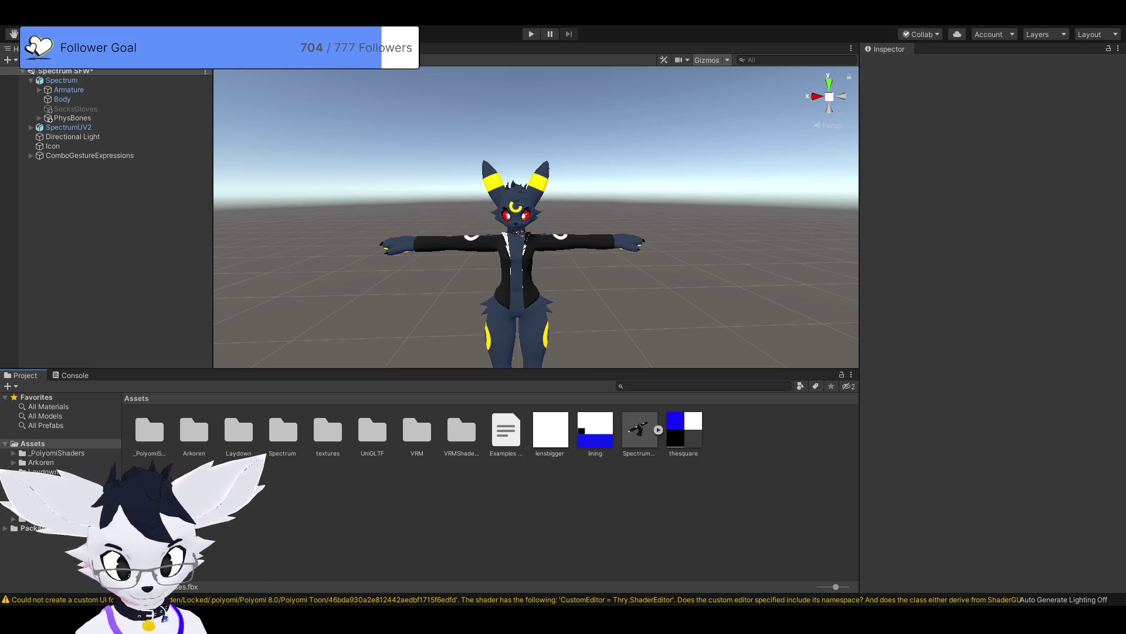
pyautogui.click(595, 429)
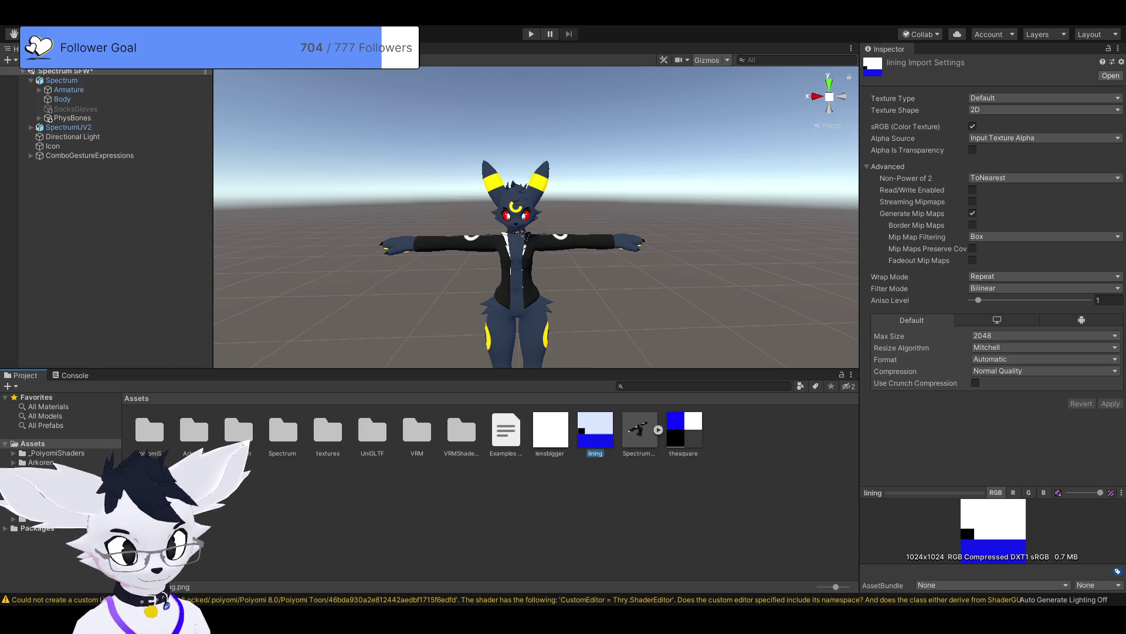
pyautogui.click(550, 431)
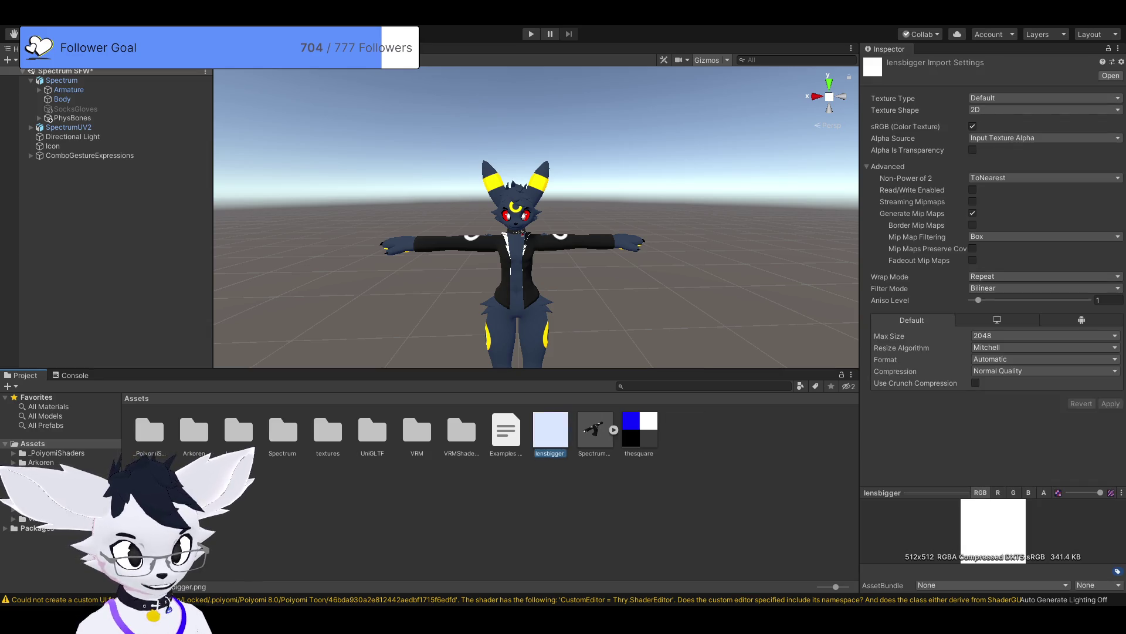
pyautogui.press('Delete')
pyautogui.click(594, 431)
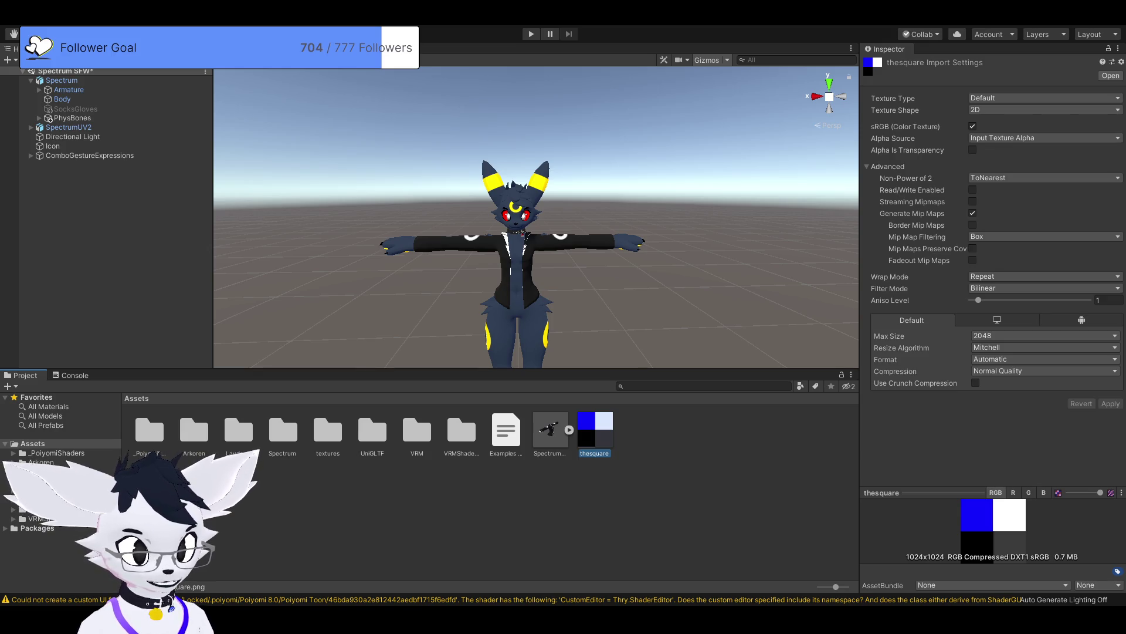
pyautogui.press('Delete')
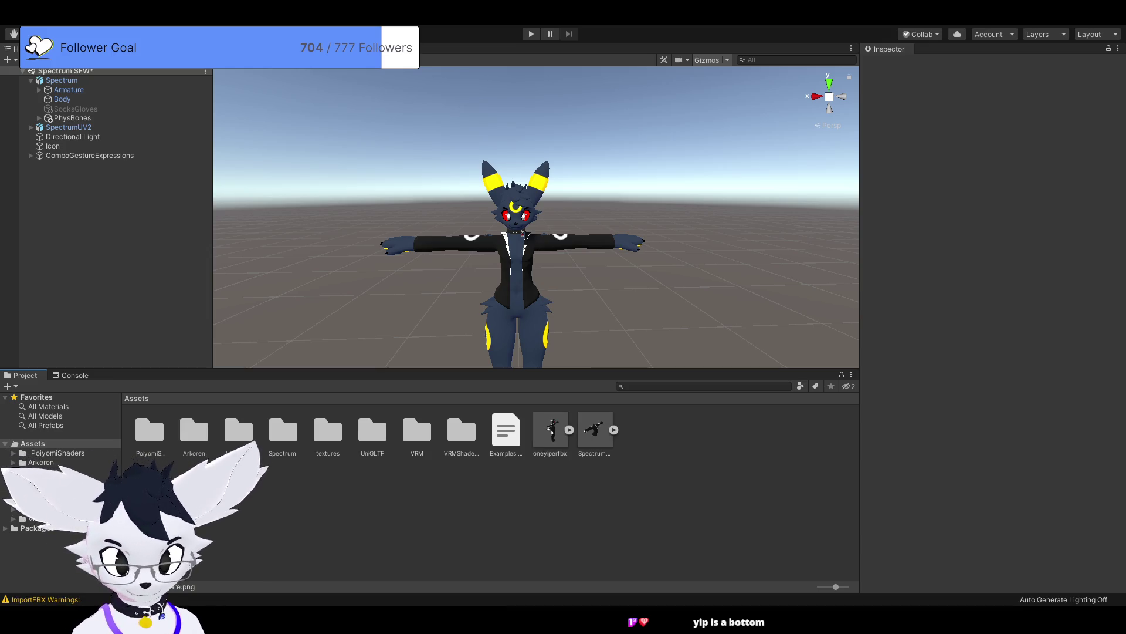
# Step: Select the oneyiperfbx model to view its import settings
pyautogui.click(550, 431)
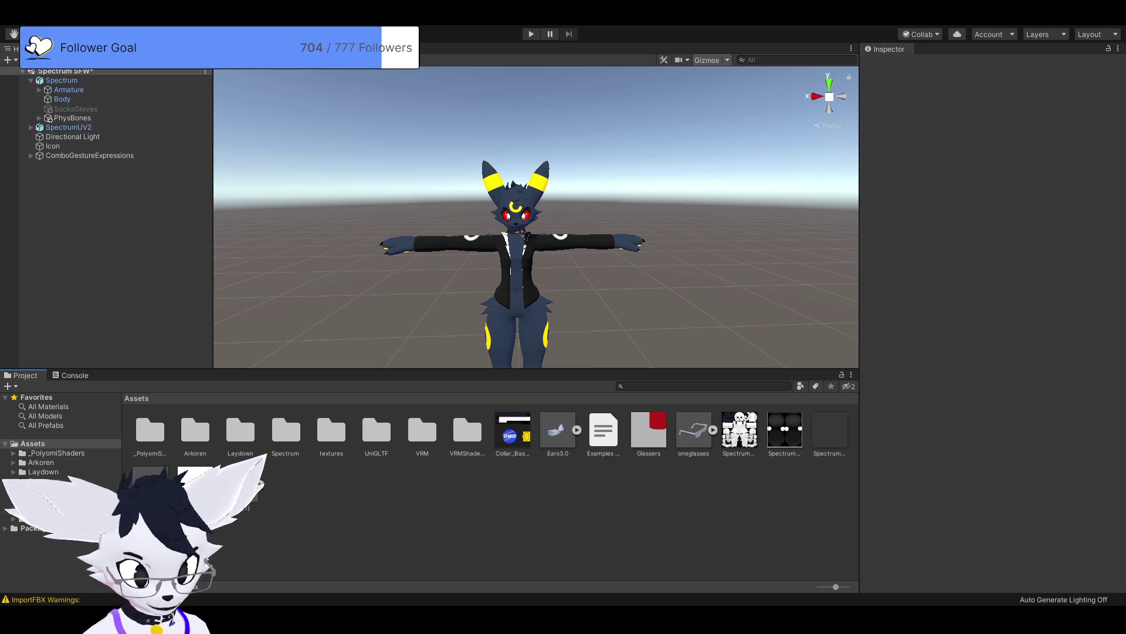
# Step: Select Collar_Basecolor_Questowo to view its settings: Default type, 2D, 2048 max size, Normal Quality
pyautogui.click(513, 434)
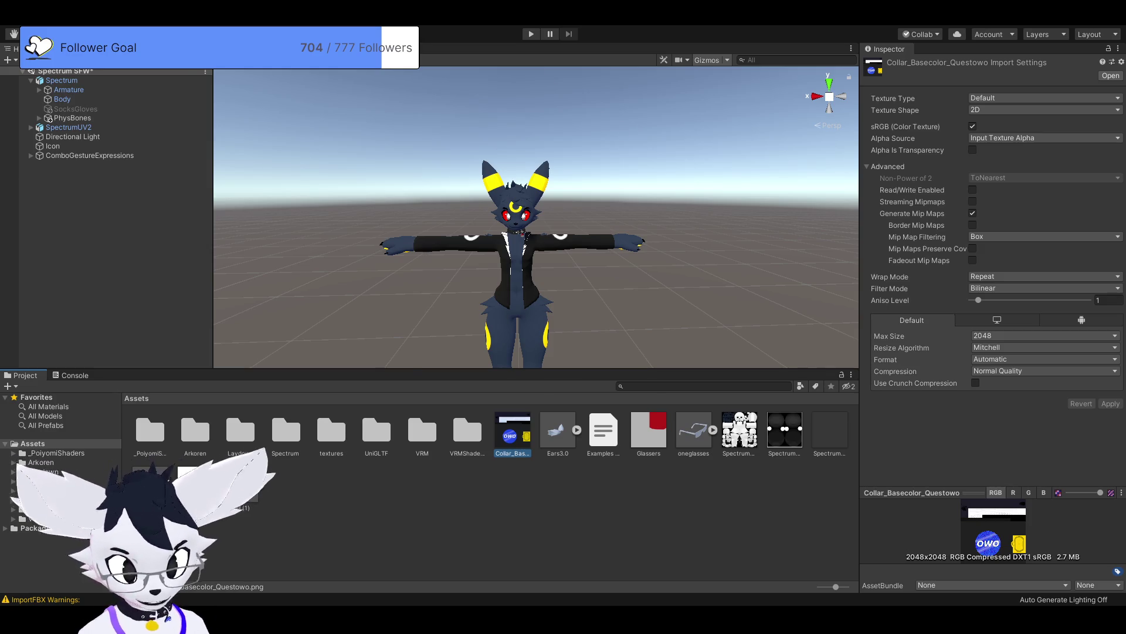
pyautogui.scroll(3, 536, 217)
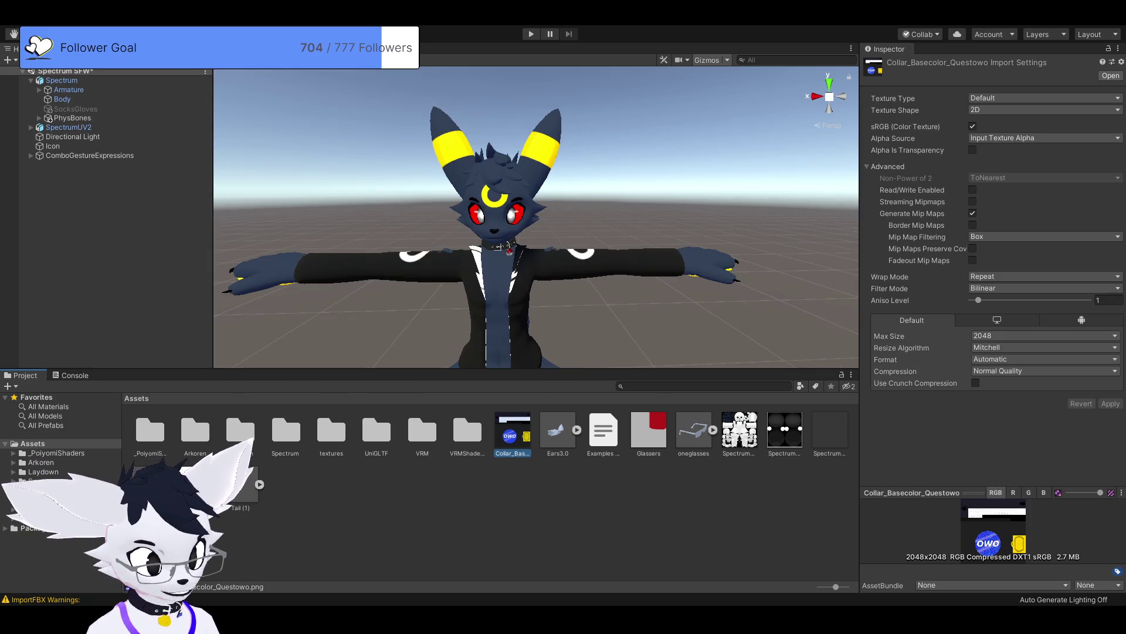
pyautogui.scroll(-3, 536, 234)
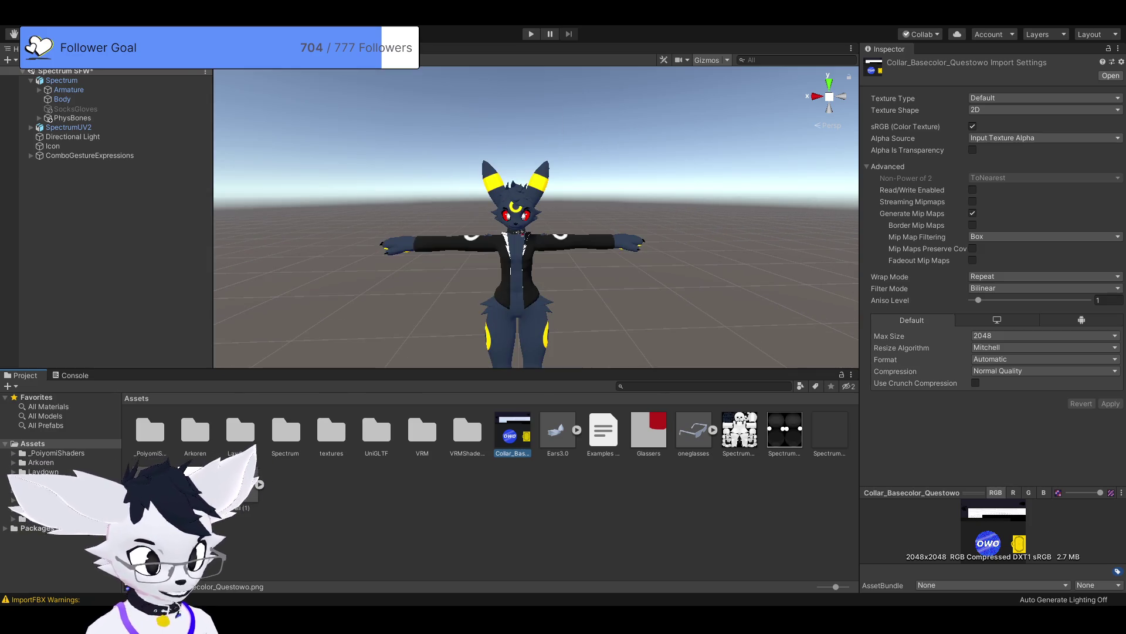
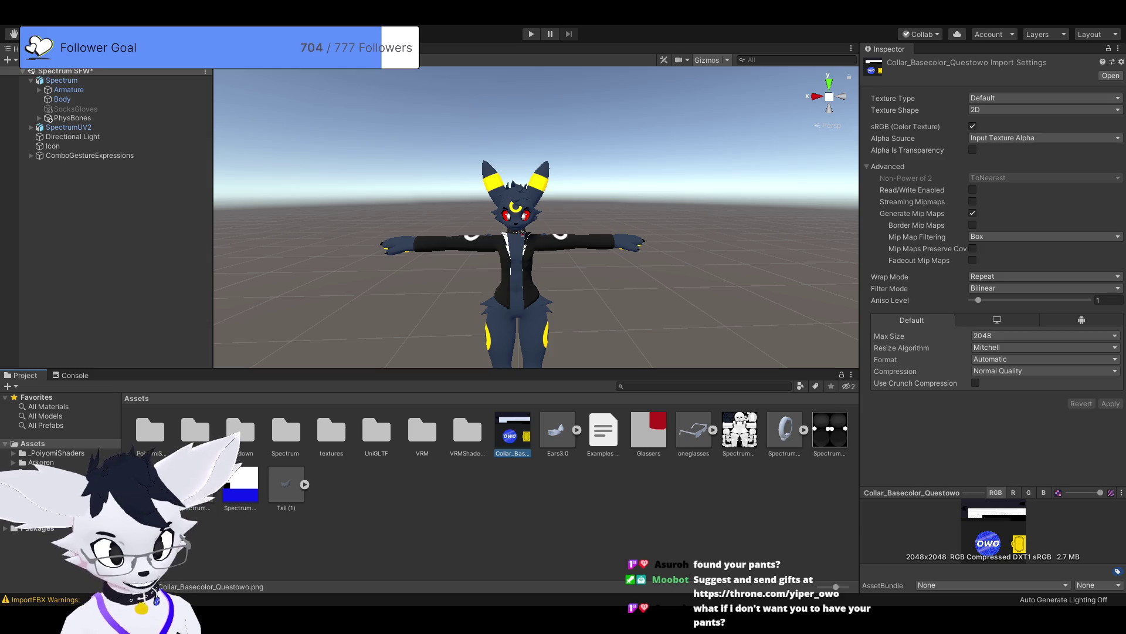
# Step: Frame the Spectrum avatar and show its Body mesh's Body Recolorable and Eyes Recolorable materials
pyautogui.scroll(3, 536, 217)
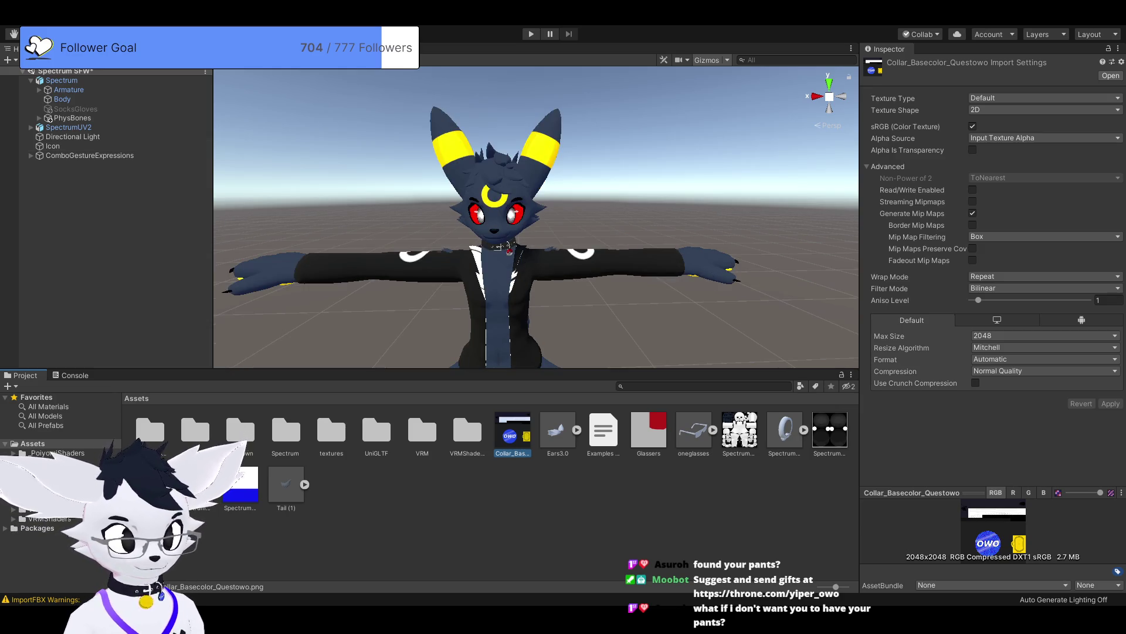
pyautogui.click(61, 81)
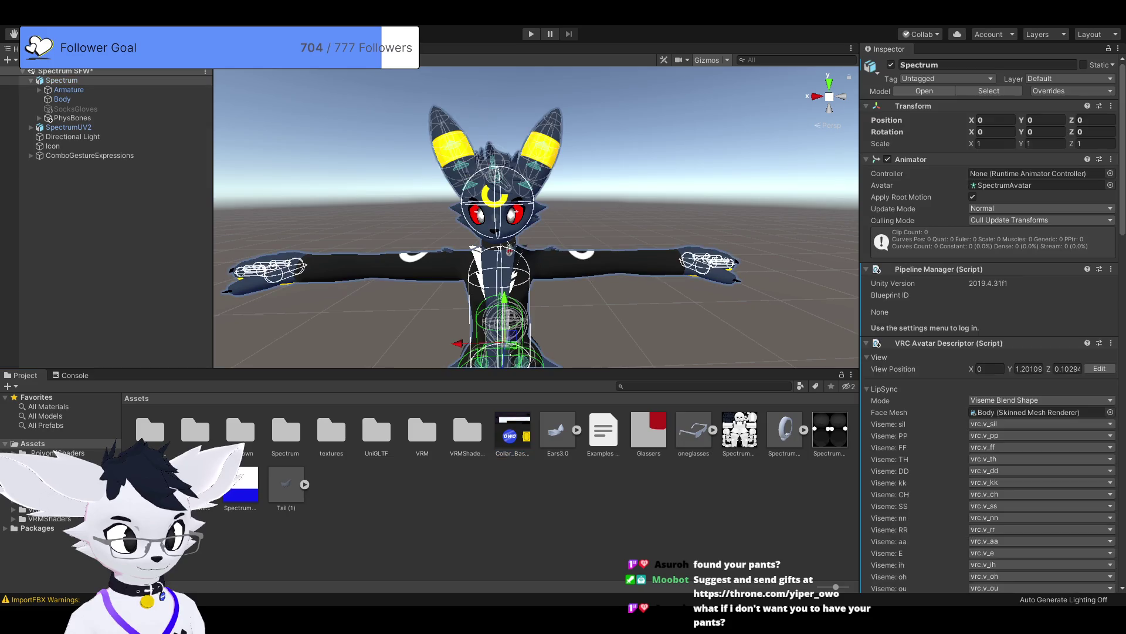
pyautogui.press('f')
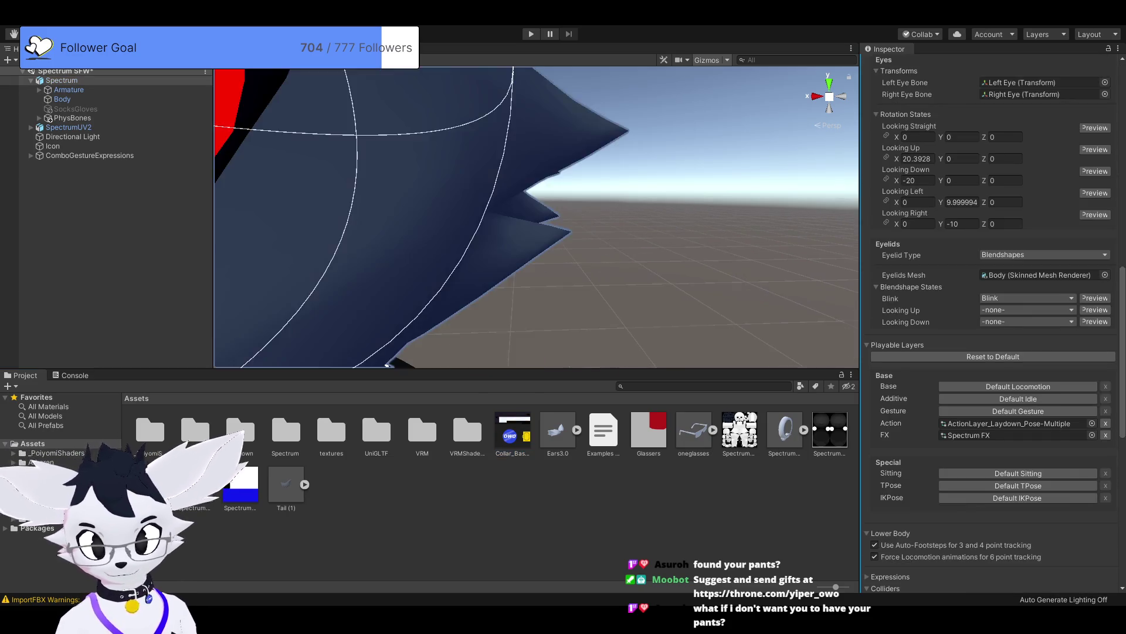
pyautogui.scroll(3, 536, 217)
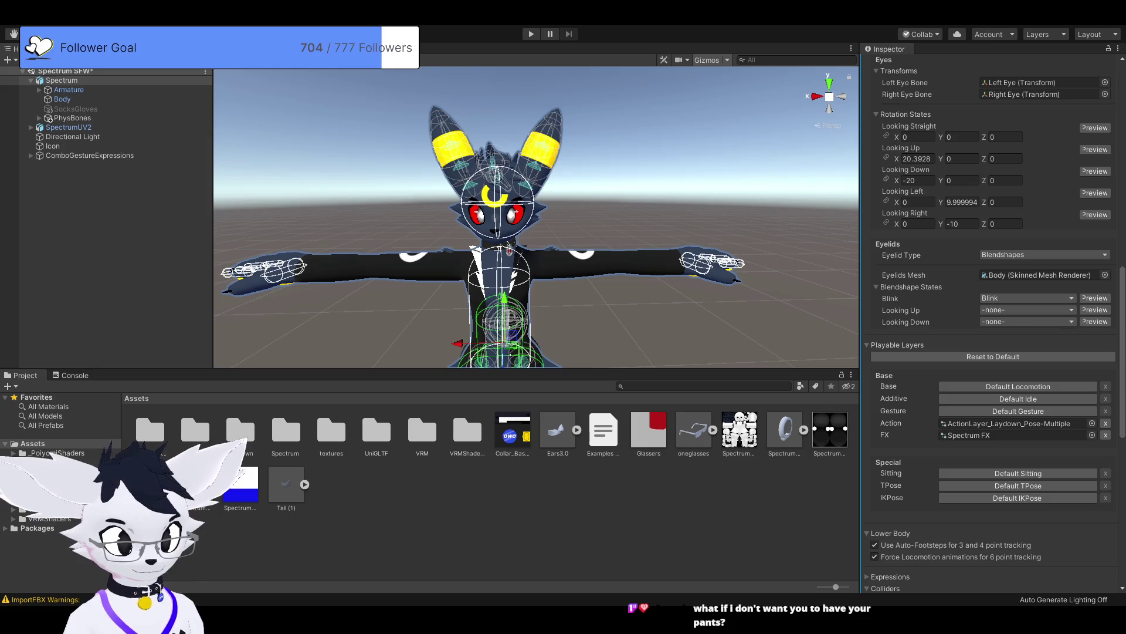
pyautogui.click(499, 246)
pyautogui.scroll(-5, 991, 322)
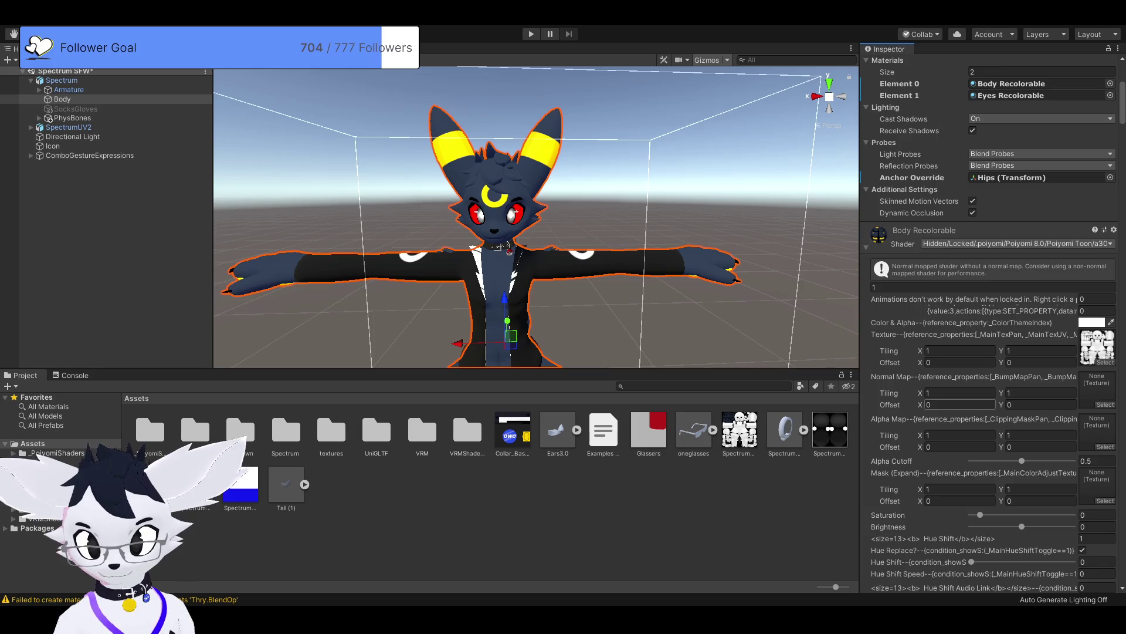
# Step: Review the Poiyomi properties of Body Recolorable and locate its main and decal texture assets
pyautogui.scroll(-20, 992, 323)
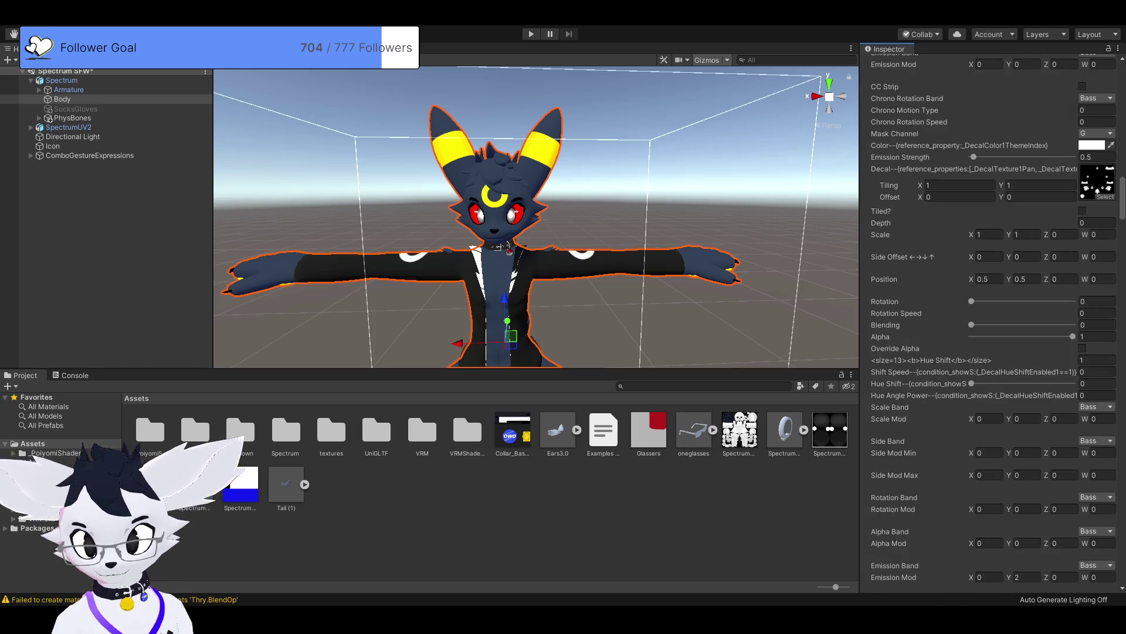
pyautogui.scroll(-20, 991, 323)
pyautogui.scroll(-20, 992, 323)
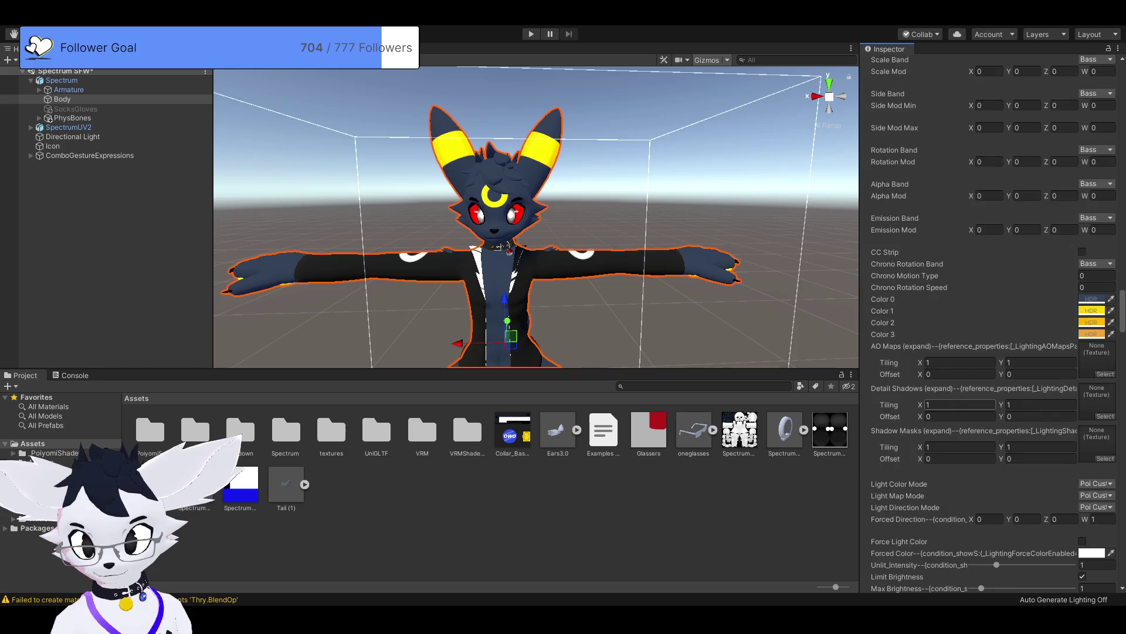
pyautogui.scroll(20, 991, 322)
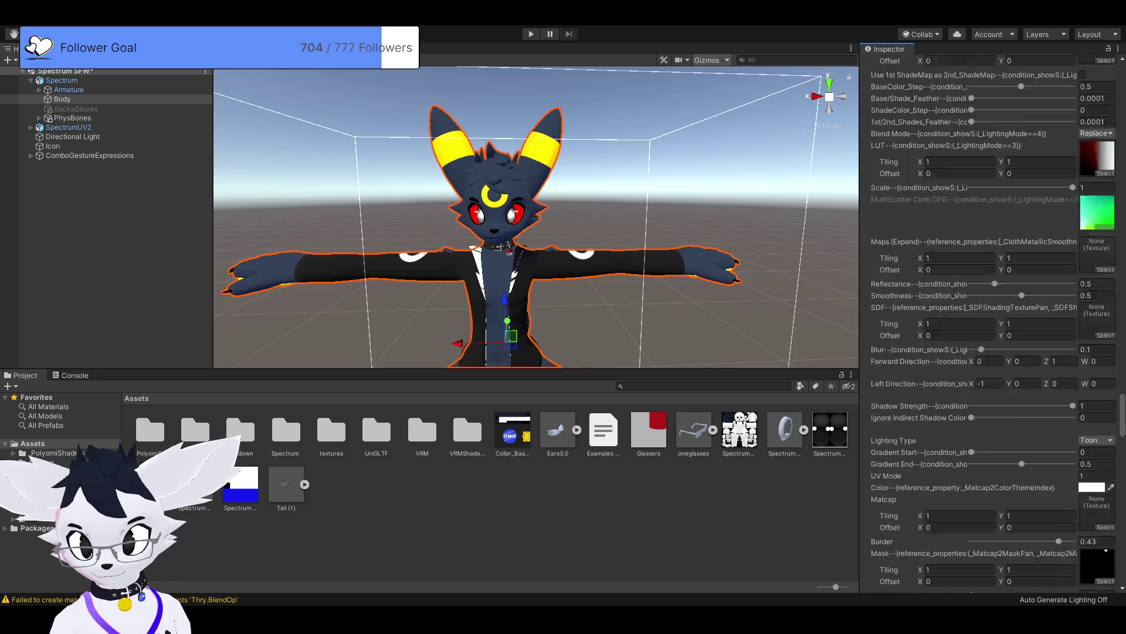
pyautogui.scroll(20, 991, 322)
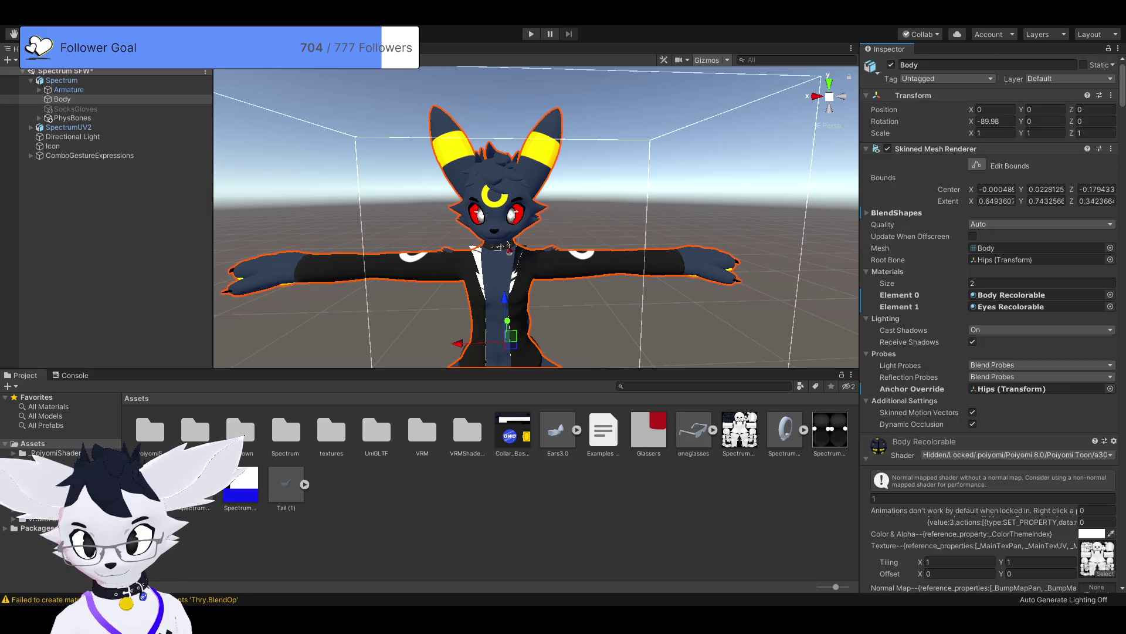
pyautogui.scroll(-4, 992, 323)
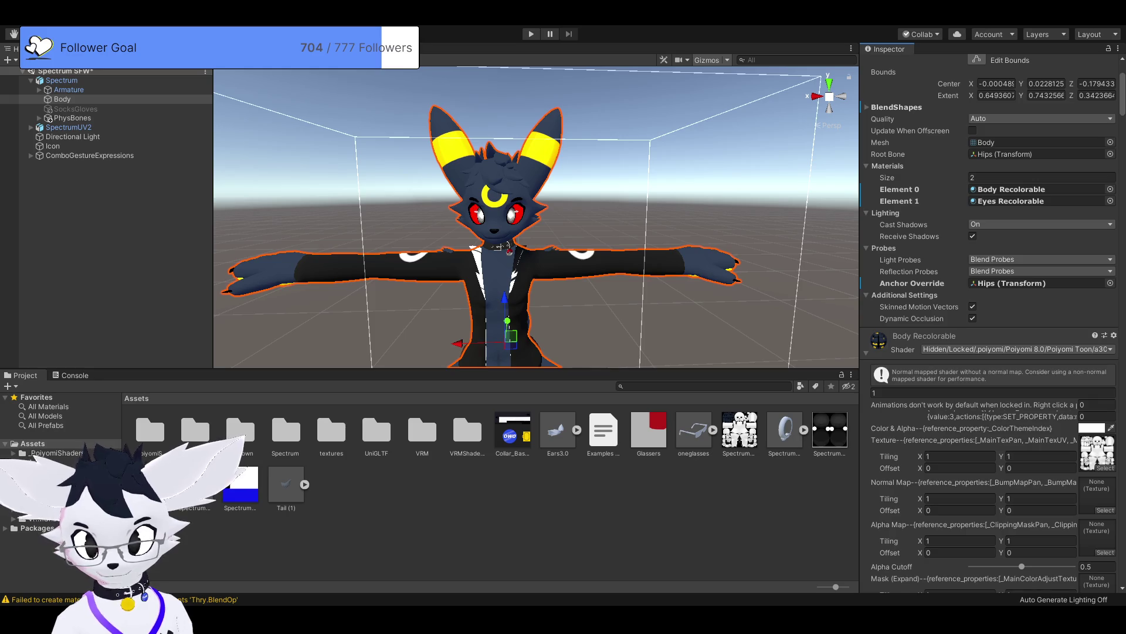
pyautogui.click(1097, 452)
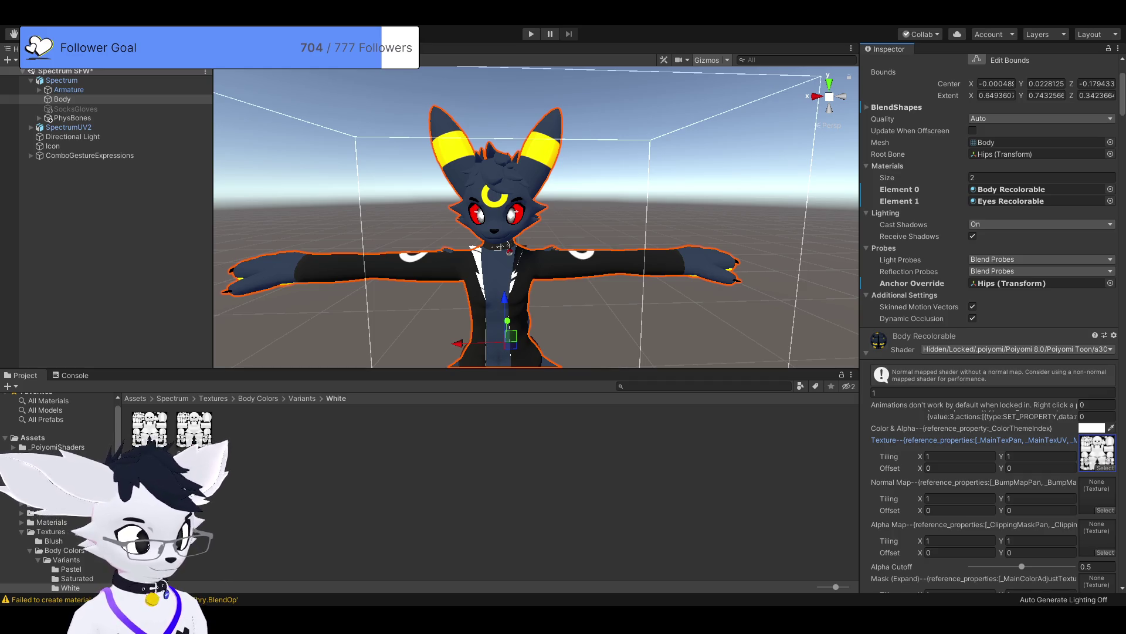
pyautogui.scroll(1, 59, 493)
pyautogui.click(33, 443)
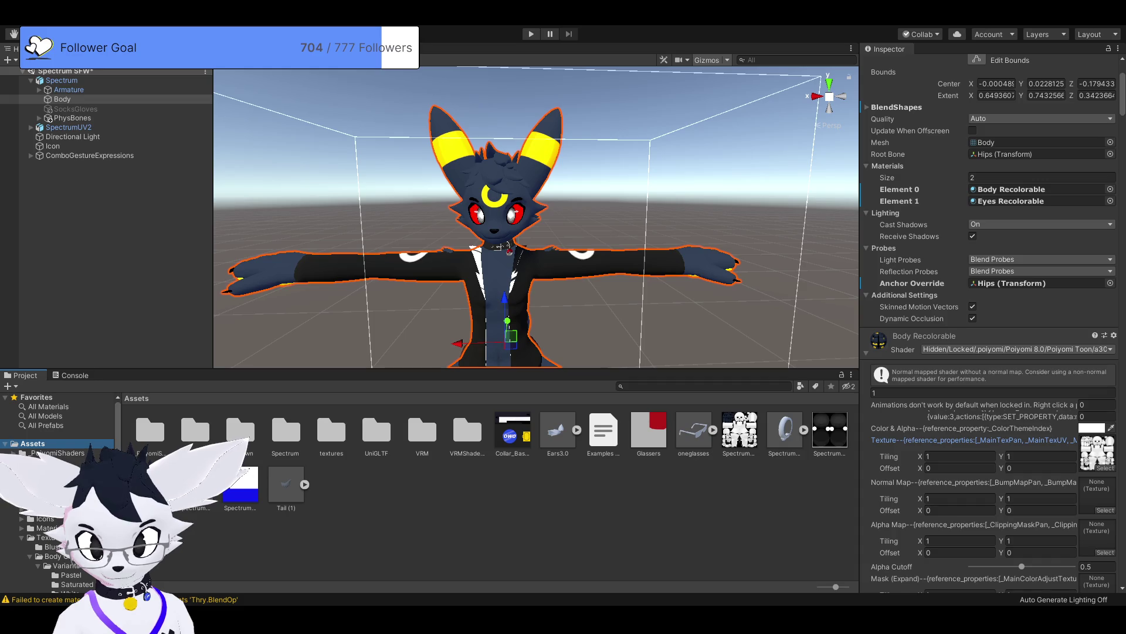
pyautogui.scroll(-10, 992, 352)
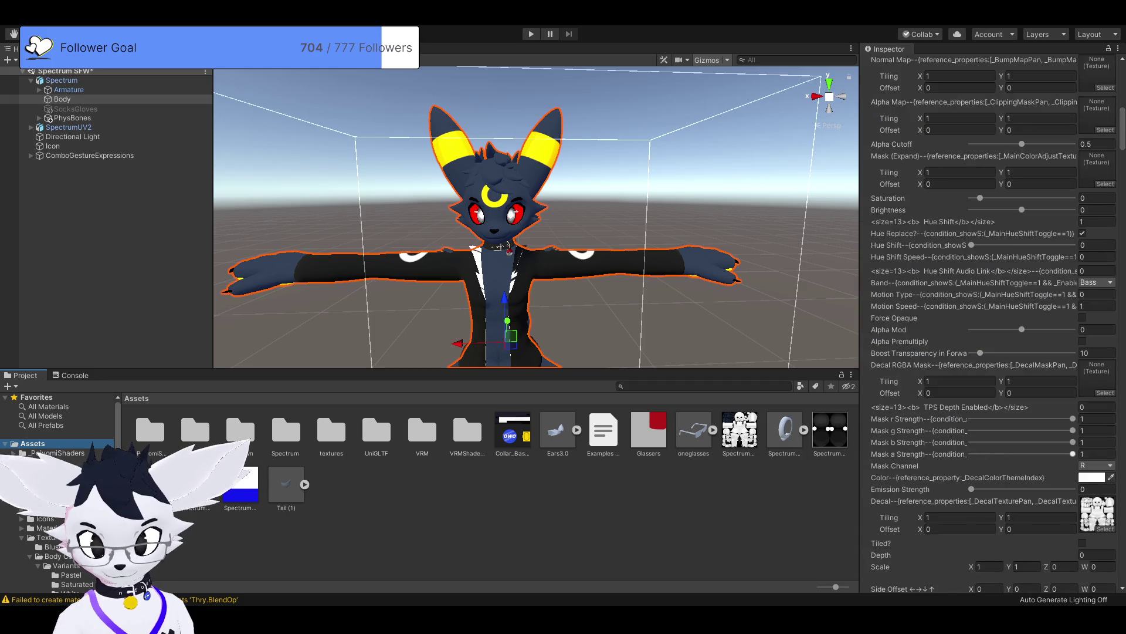
pyautogui.scroll(7, 991, 352)
pyautogui.click(1097, 346)
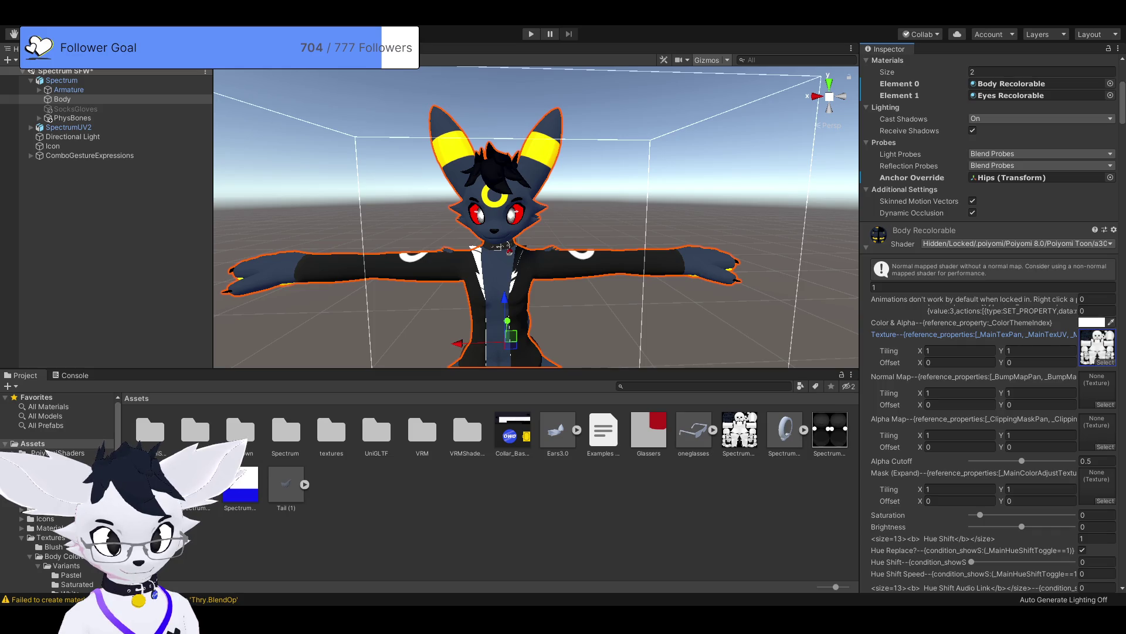
pyautogui.scroll(-5, 991, 352)
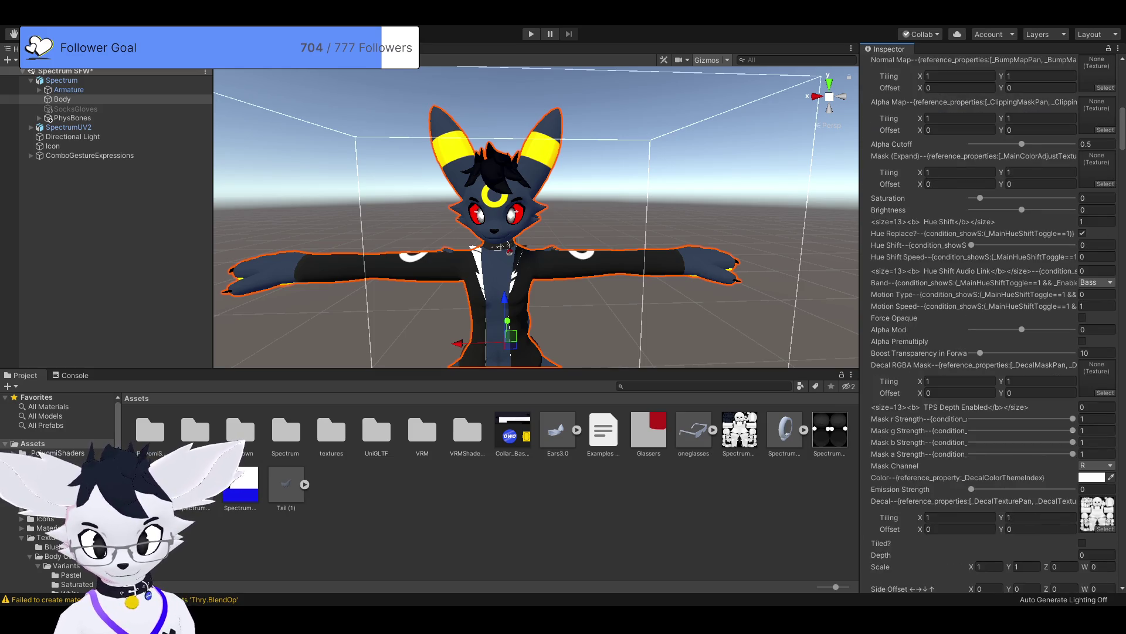
pyautogui.click(1097, 511)
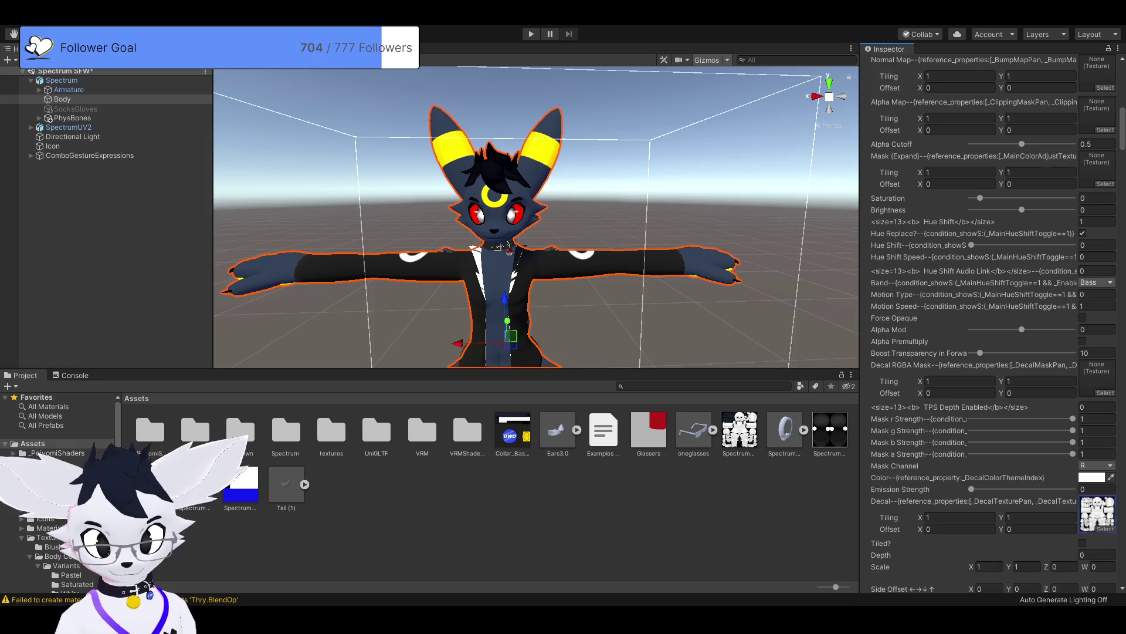
# Step: Change the Body Recolorable material's shader to VRM/MToon, turning the avatar white
pyautogui.scroll(-10, 991, 352)
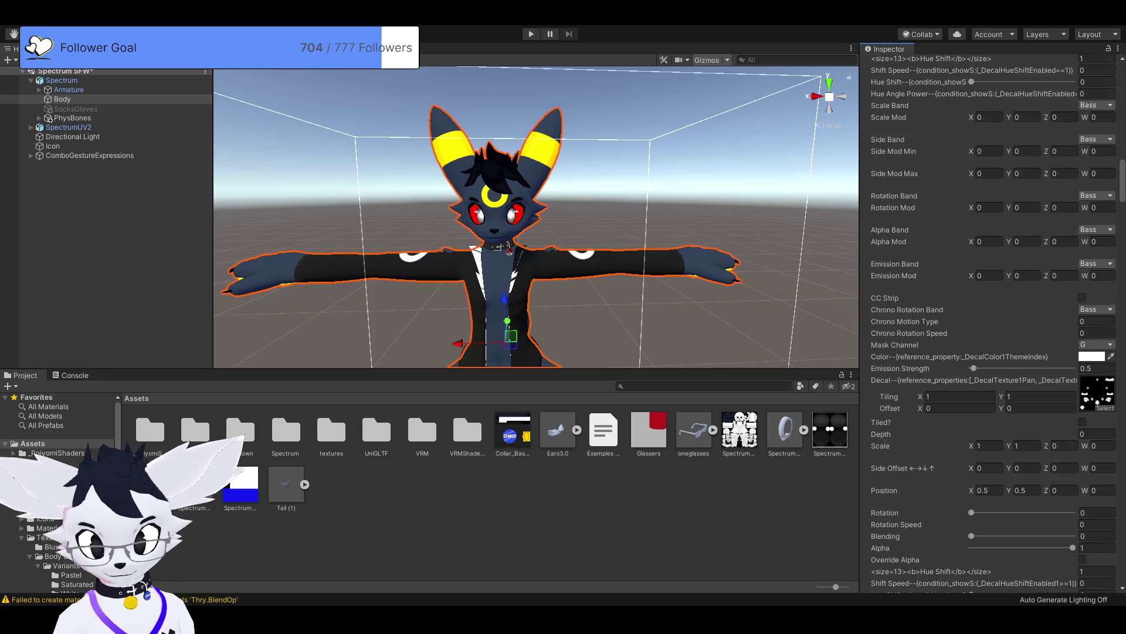
pyautogui.scroll(-5, 991, 323)
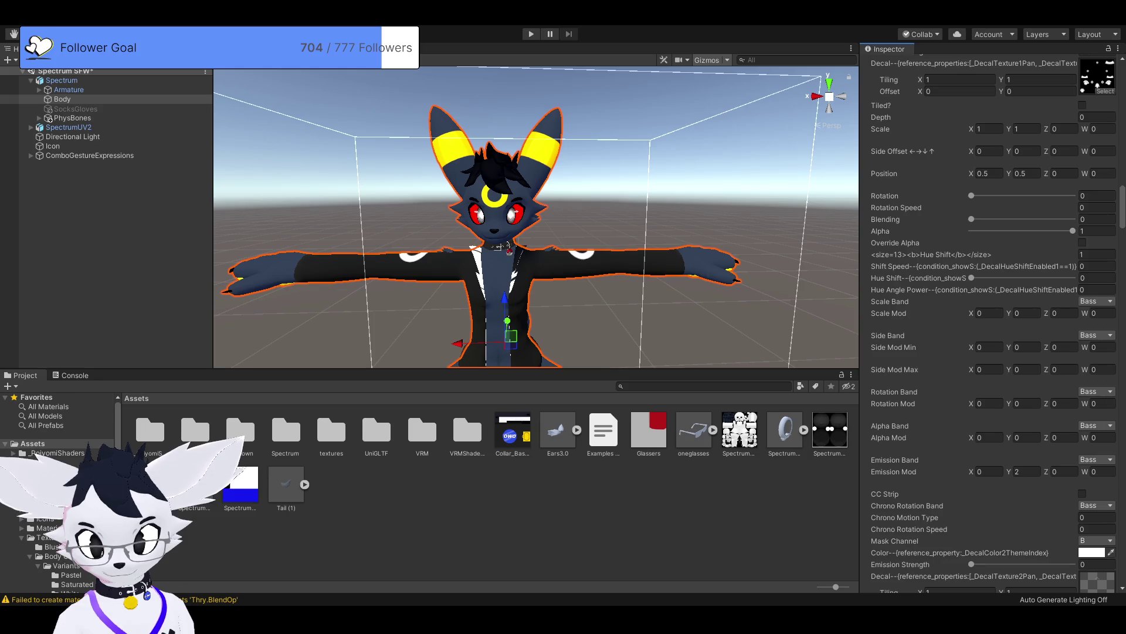
pyautogui.scroll(-9, 991, 323)
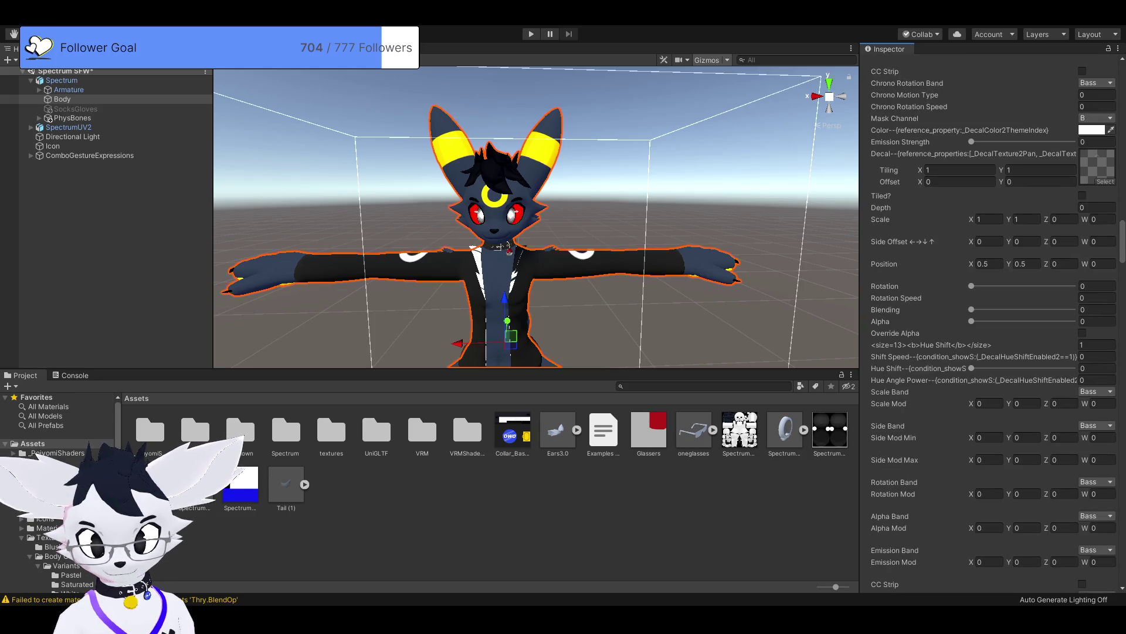
pyautogui.scroll(-4, 991, 323)
pyautogui.scroll(-15, 992, 323)
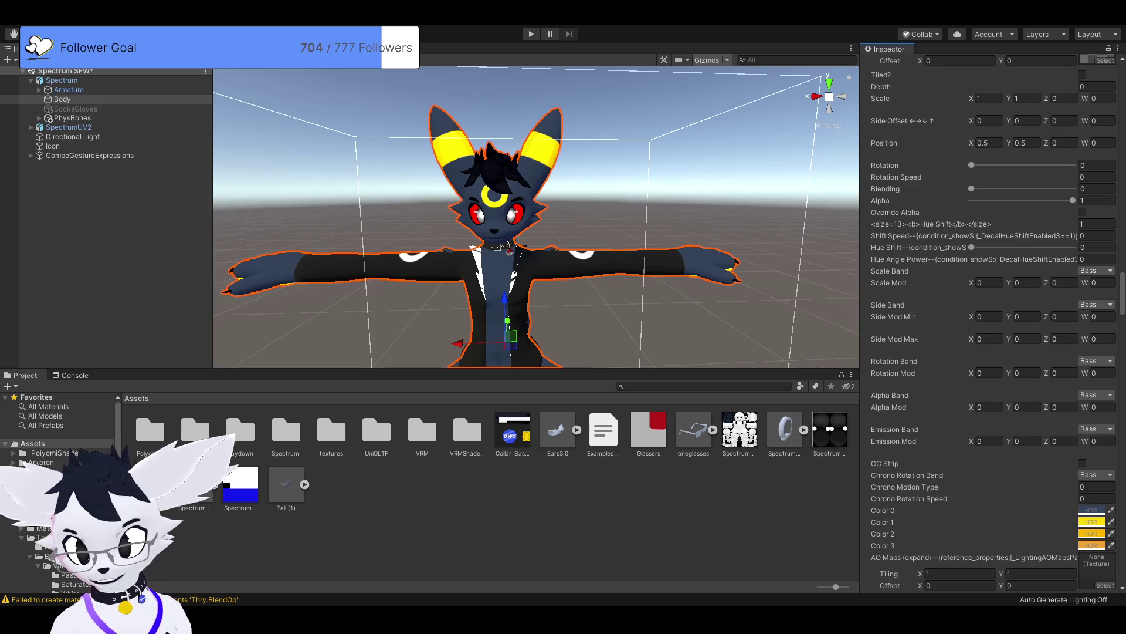
pyautogui.scroll(-20, 991, 323)
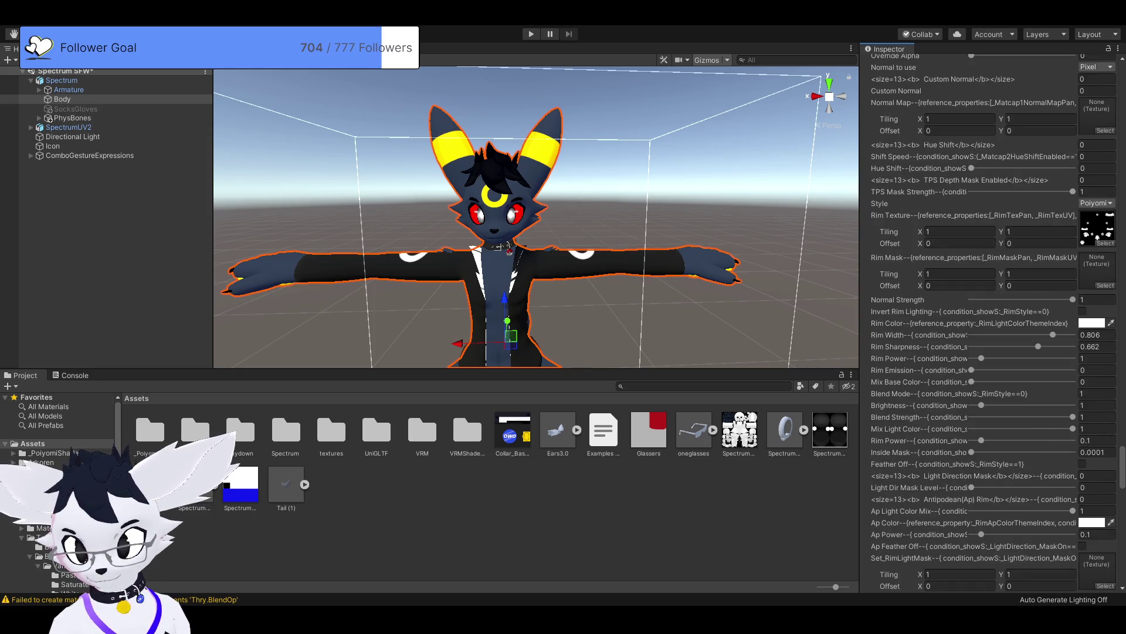
pyautogui.scroll(-20, 991, 323)
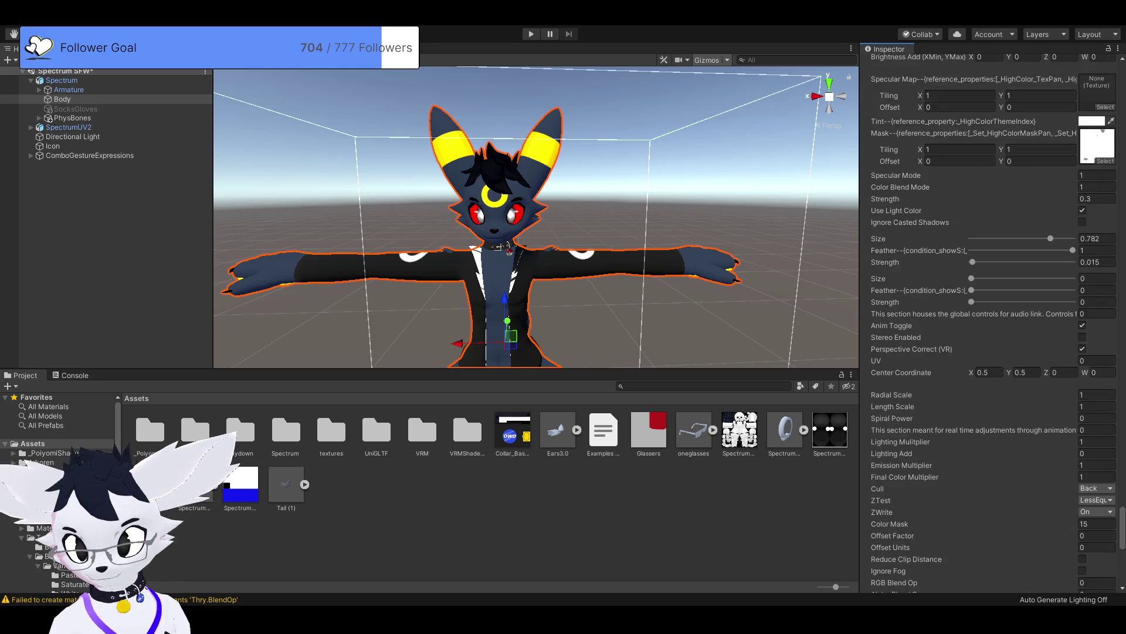
pyautogui.scroll(-10, 991, 322)
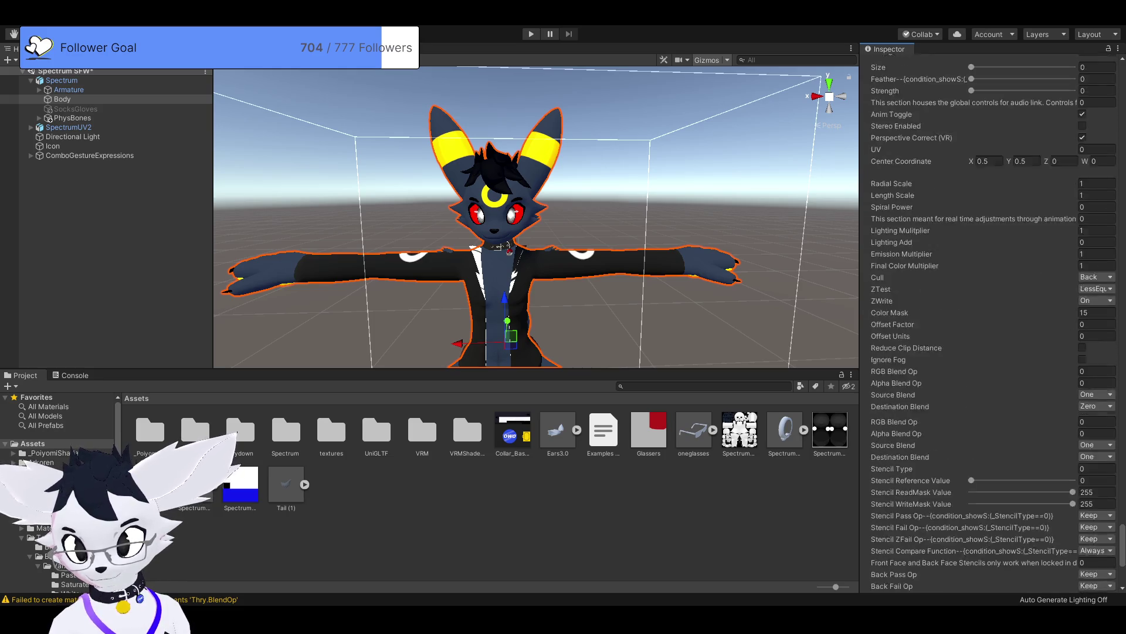
pyautogui.scroll(20, 992, 323)
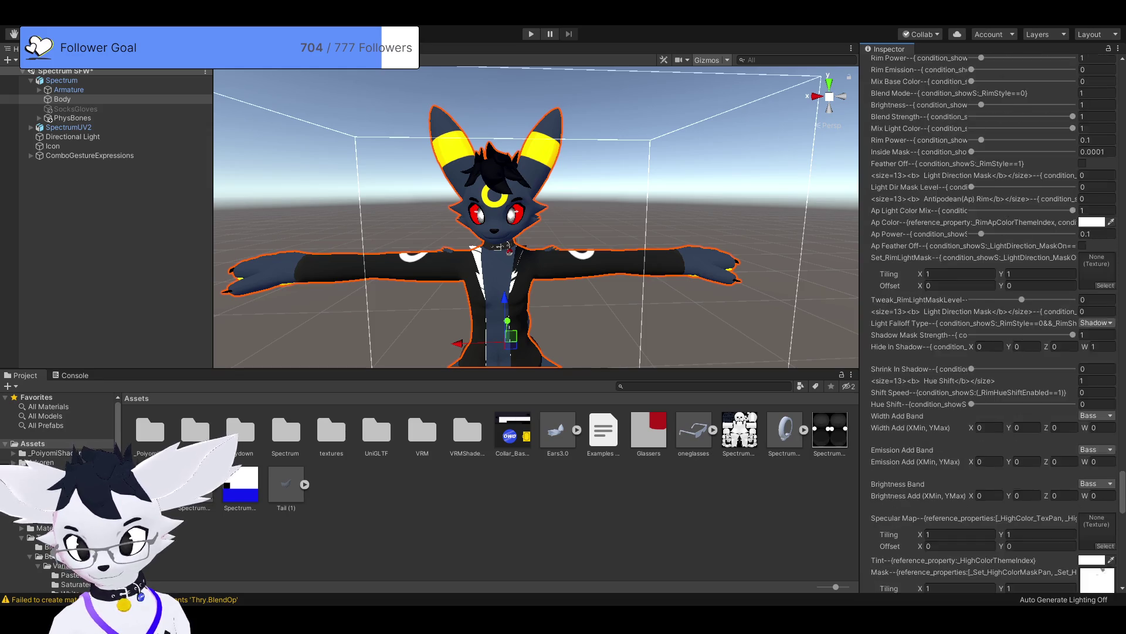
pyautogui.scroll(20, 991, 322)
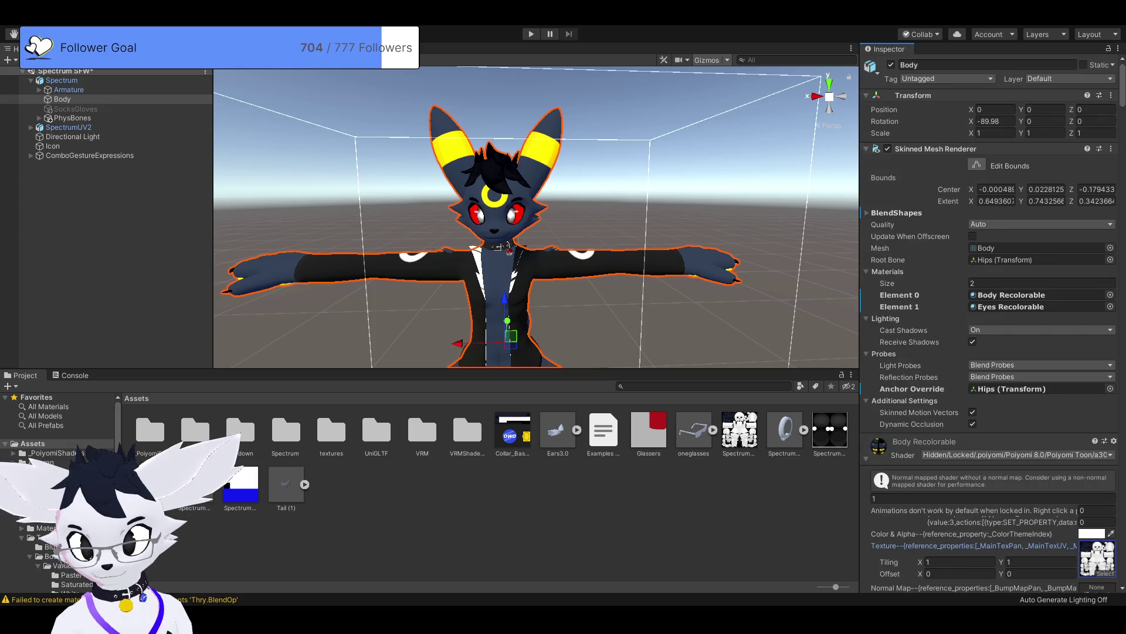
pyautogui.scroll(-9, 991, 323)
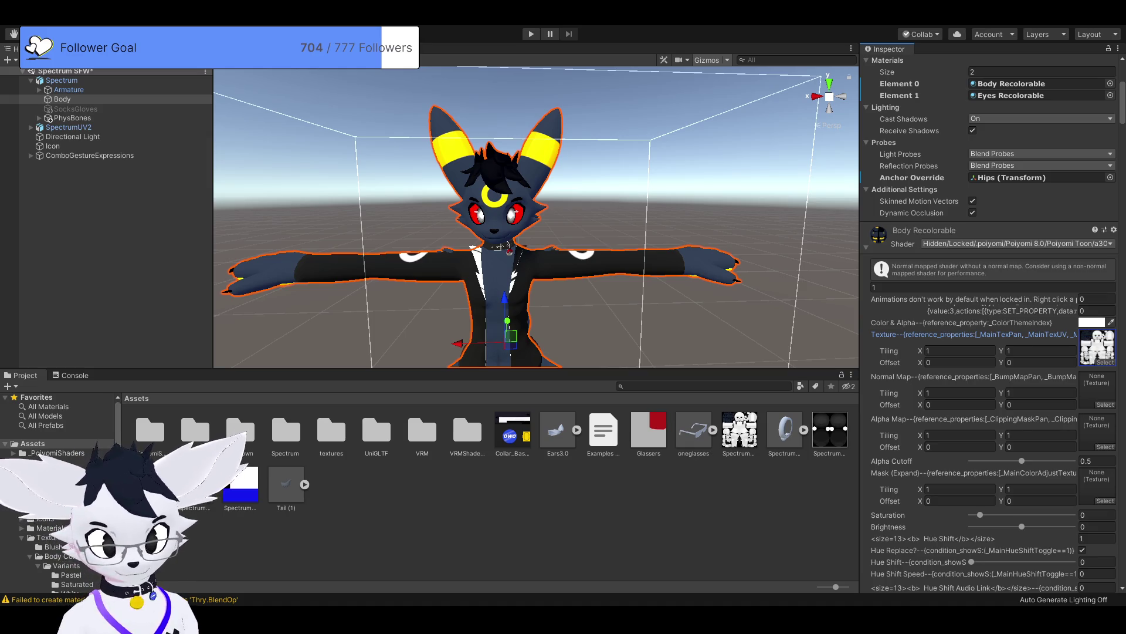
pyautogui.scroll(-9, 992, 322)
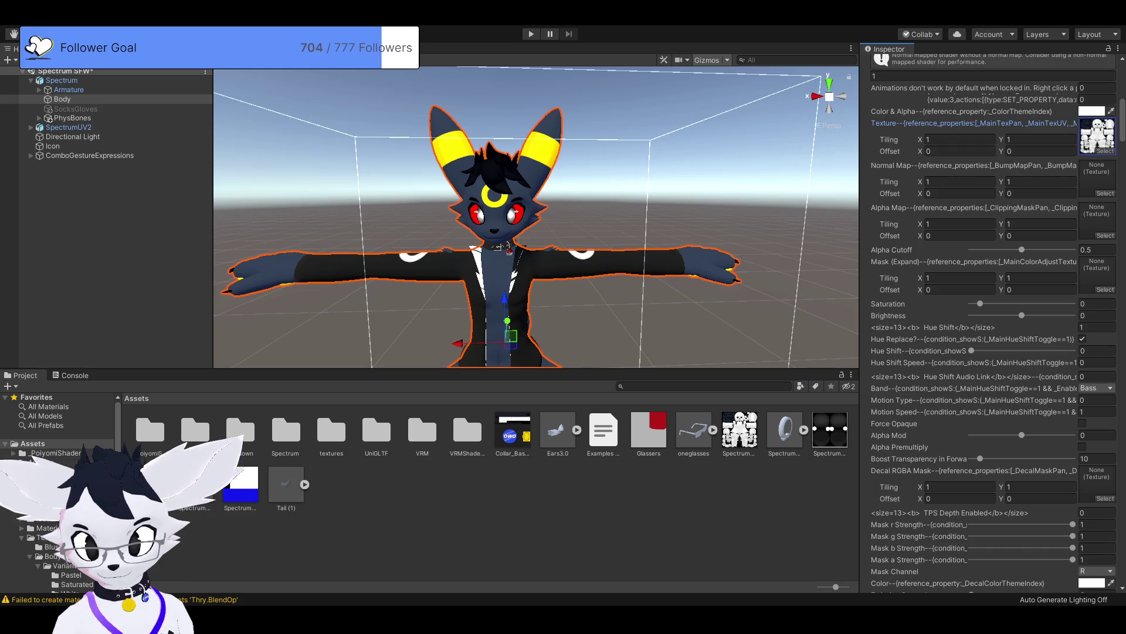
pyautogui.scroll(9, 991, 323)
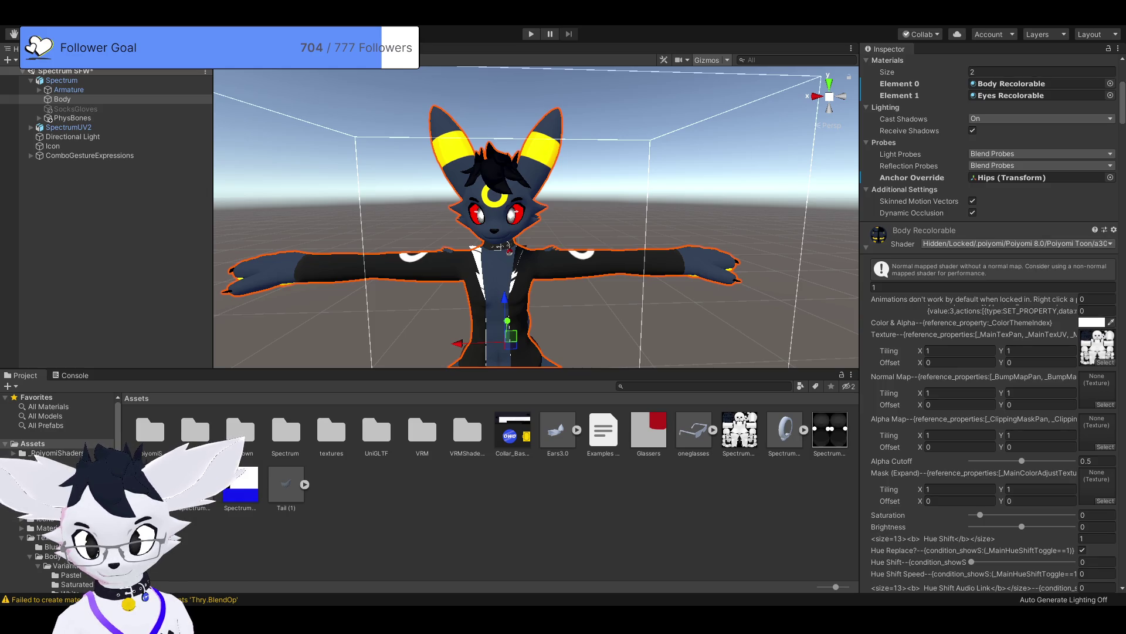
pyautogui.hotkey('ctrl', 'z')
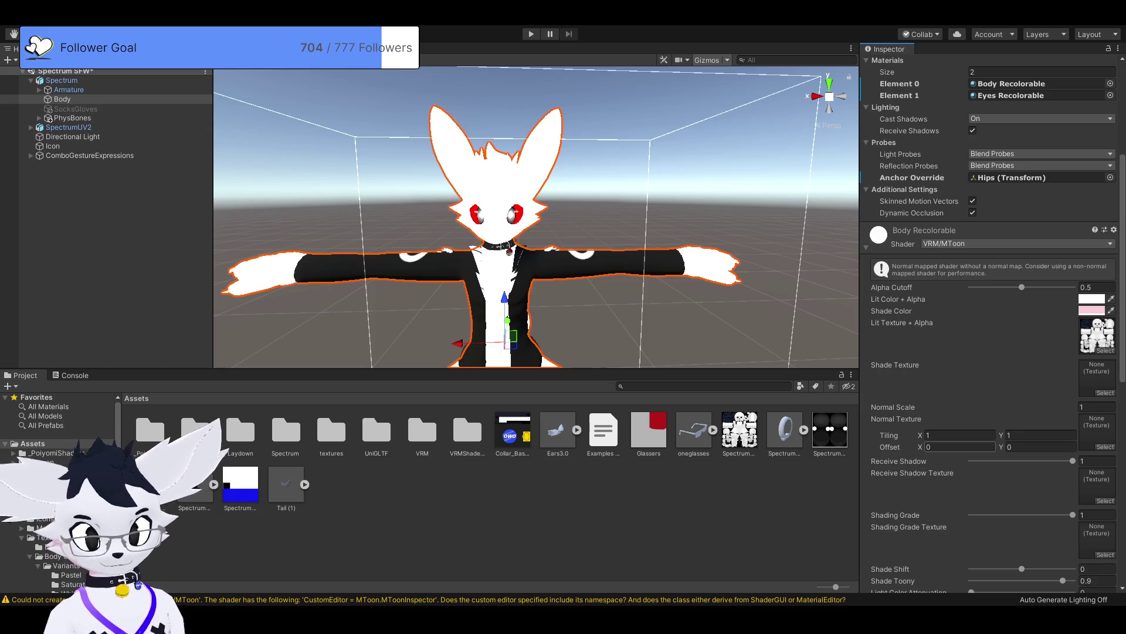
# Step: Undo the MToon shader change so the Body materials return to the dark Poiyomi Umbreon look
pyautogui.scroll(-5, 991, 323)
pyautogui.scroll(10, 991, 323)
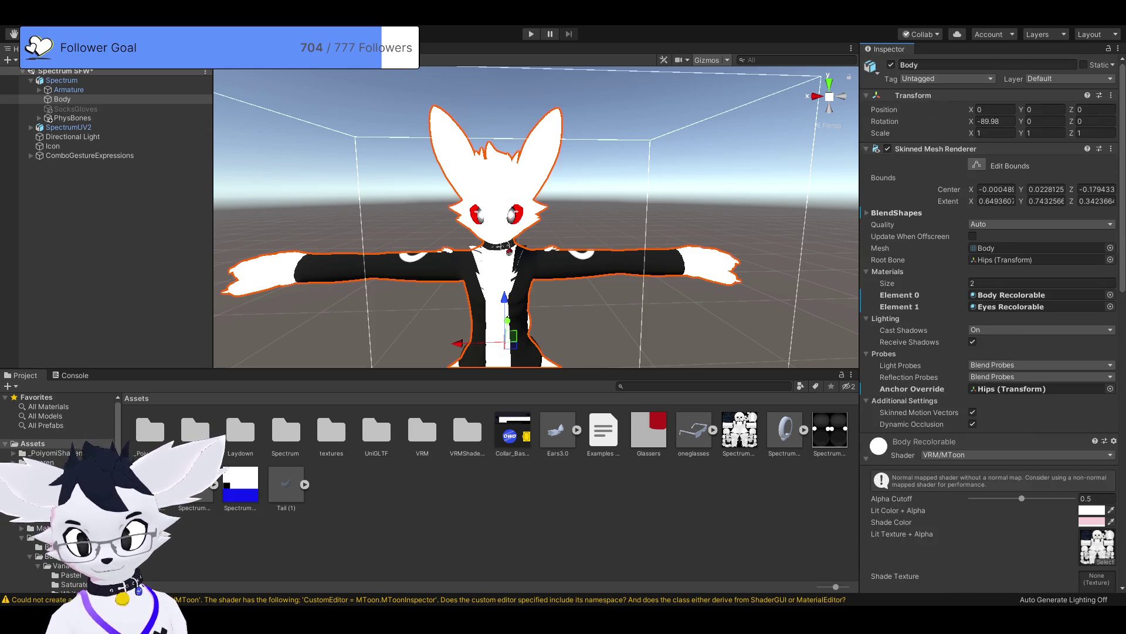
pyautogui.scroll(-4, 992, 322)
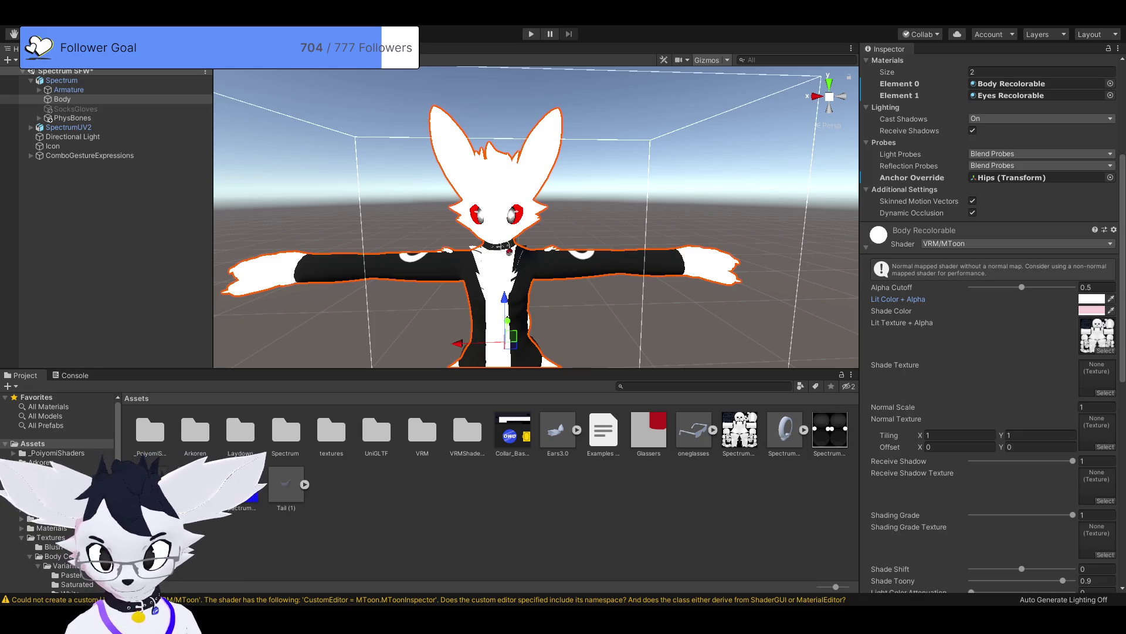
pyautogui.scroll(-6, 991, 322)
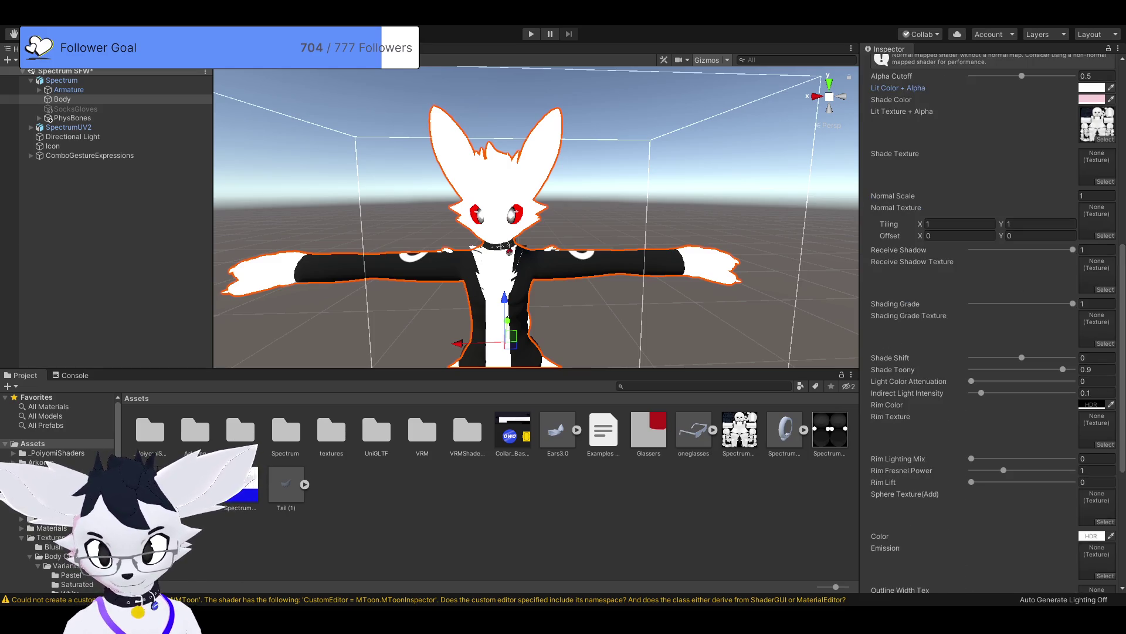
pyautogui.scroll(6, 992, 322)
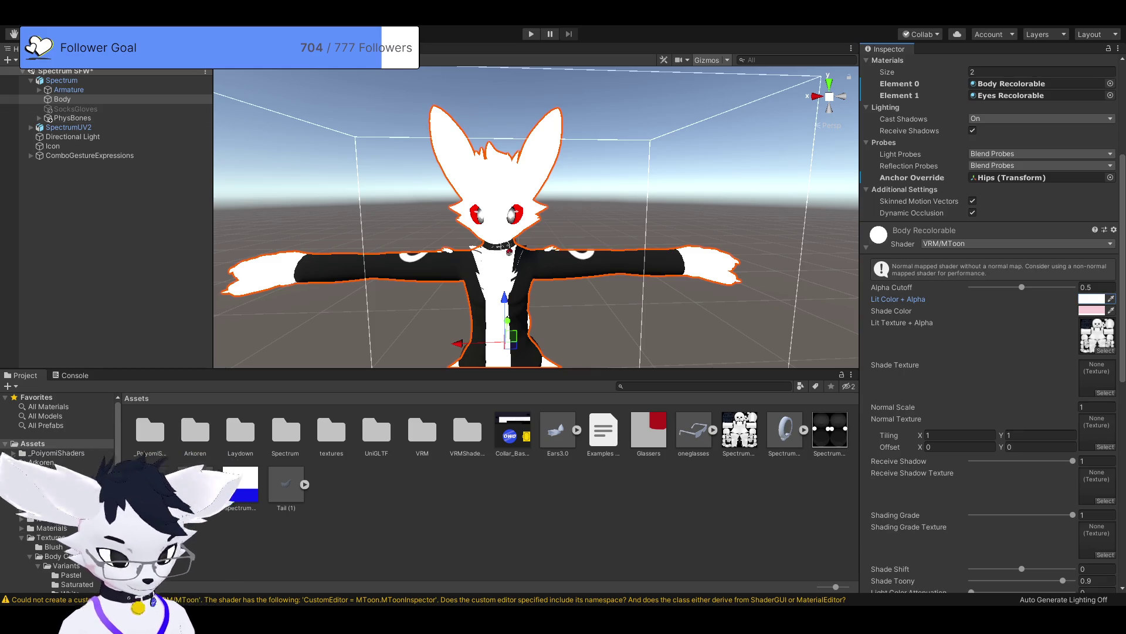
pyautogui.hotkey('ctrl', 'z')
pyautogui.hotkey('ctrl', 'z')
pyautogui.hotkey('ctrl', 'z')
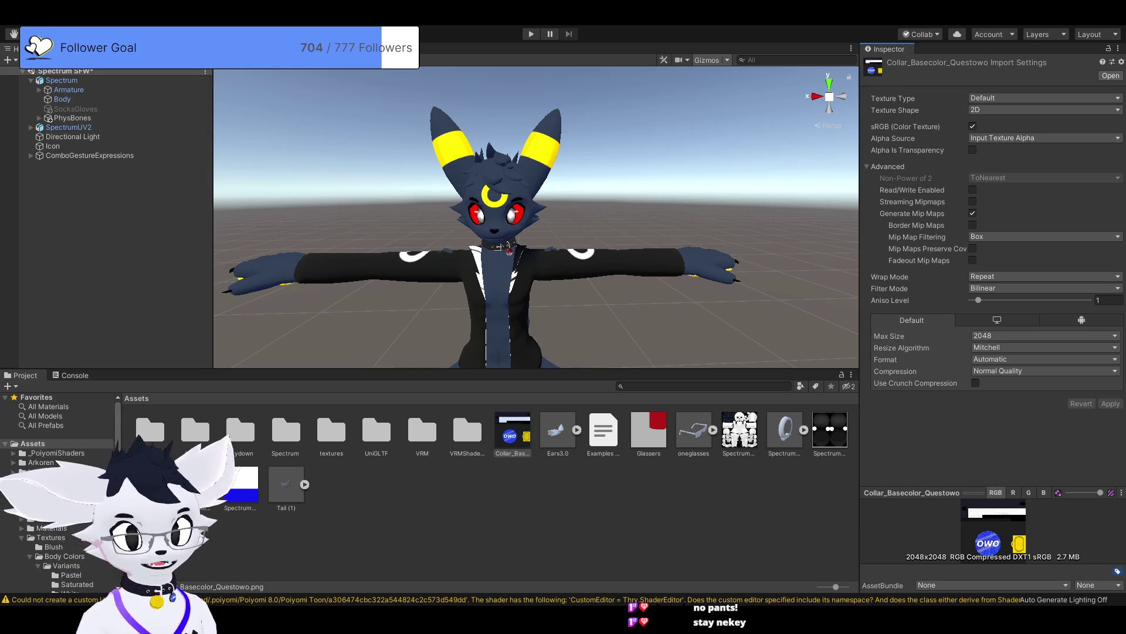
# Step: Zoom out in the Scene view and deselect the Collar_Basecolor_Questowo texture asset
pyautogui.scroll(-3, 536, 234)
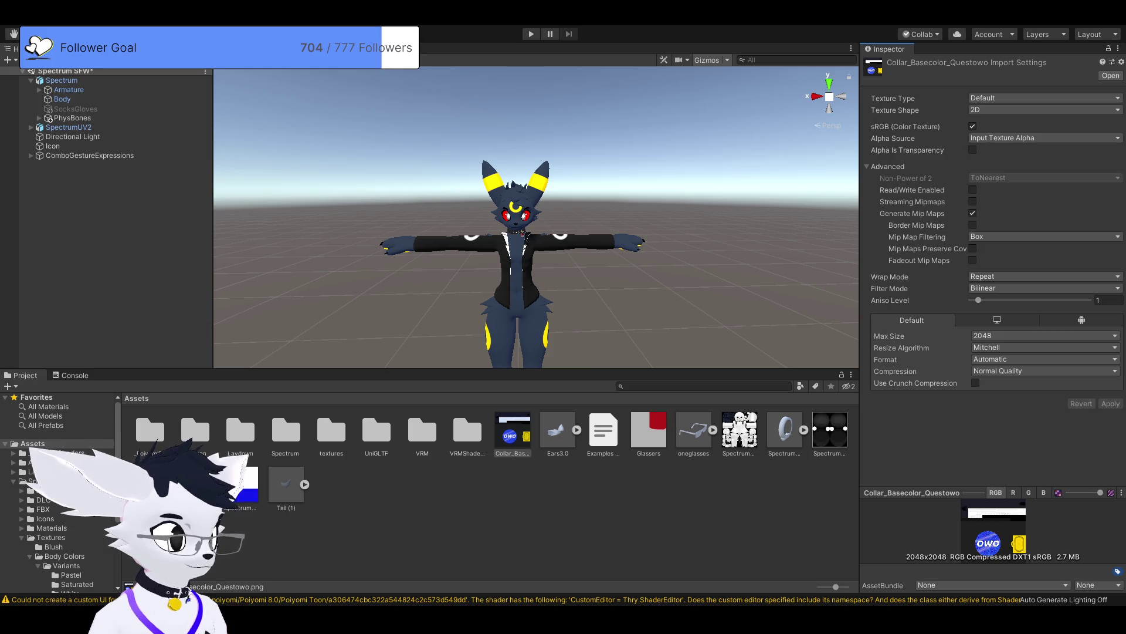
pyautogui.click(464, 404)
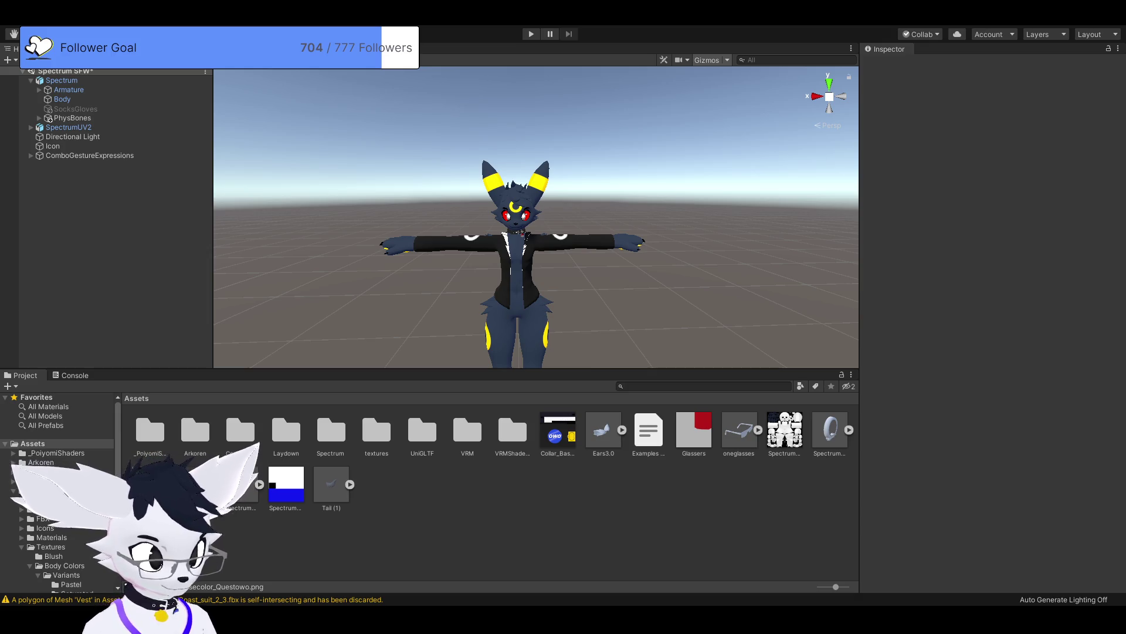
# Step: Drag the Coast_suit_2 PC prefab from the Coast Suit folder into the scene
pyautogui.click(53, 471)
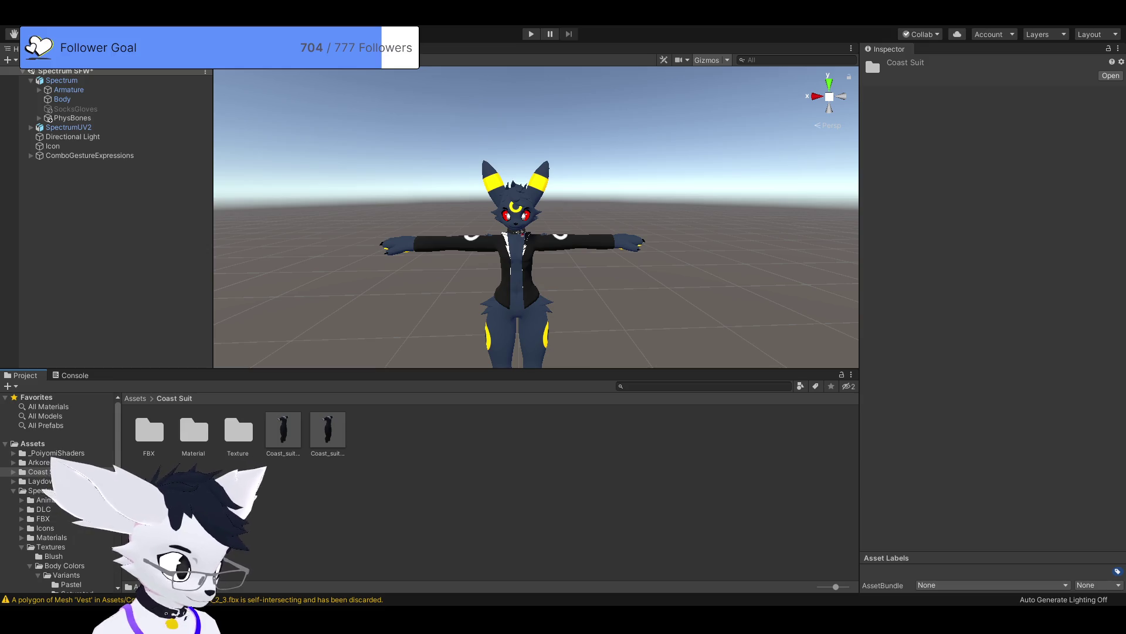
pyautogui.doubleClick(149, 431)
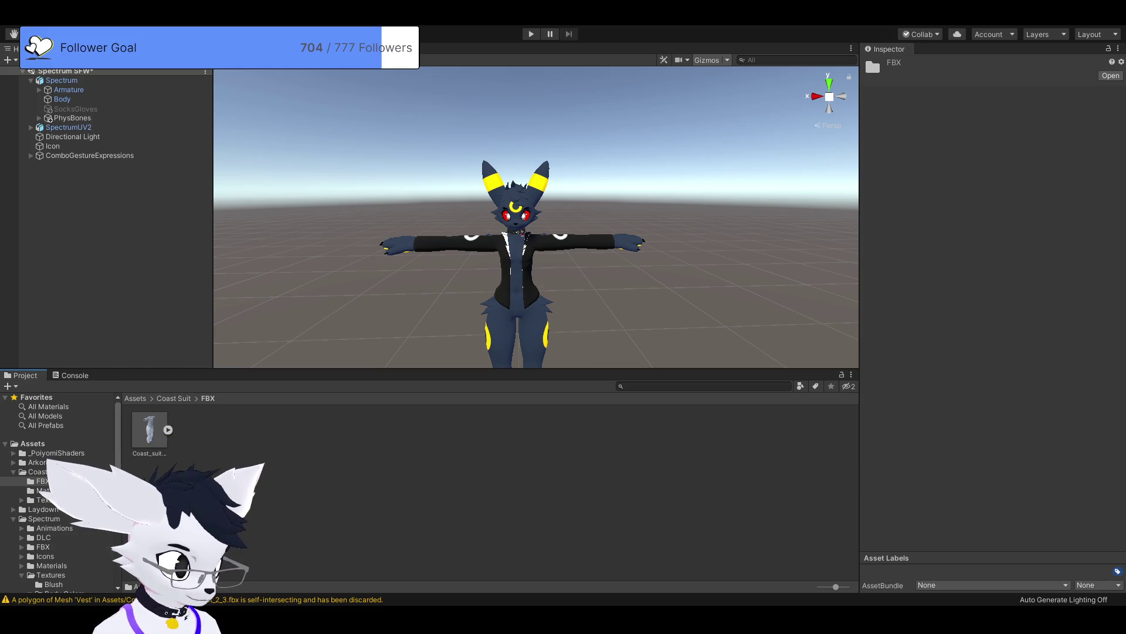
pyautogui.click(174, 398)
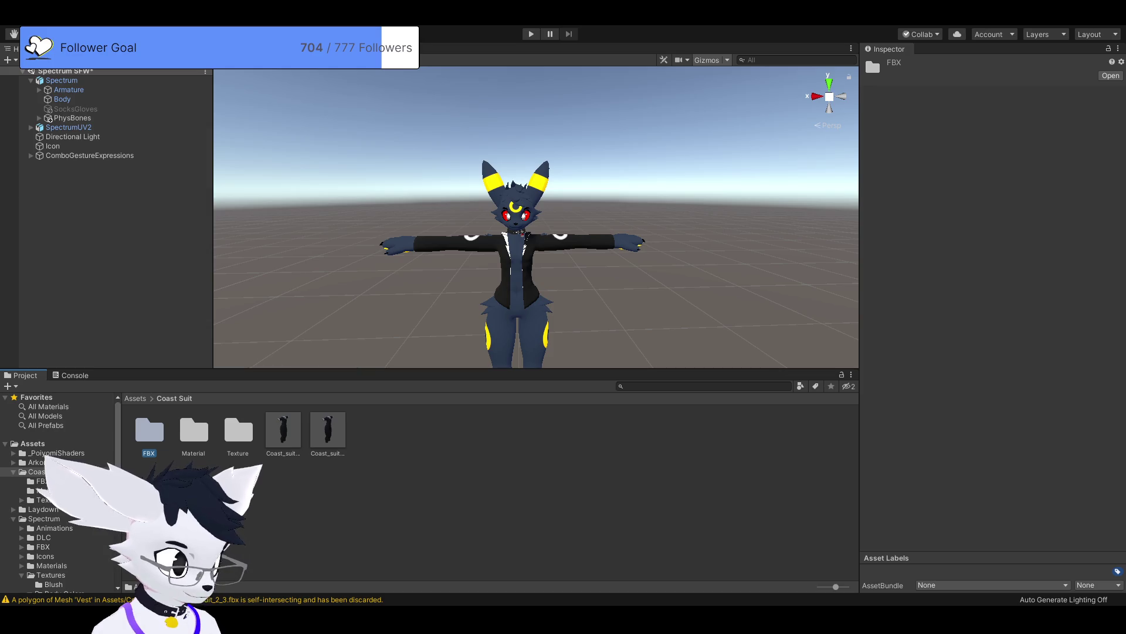
pyautogui.click(328, 432)
pyautogui.click(283, 431)
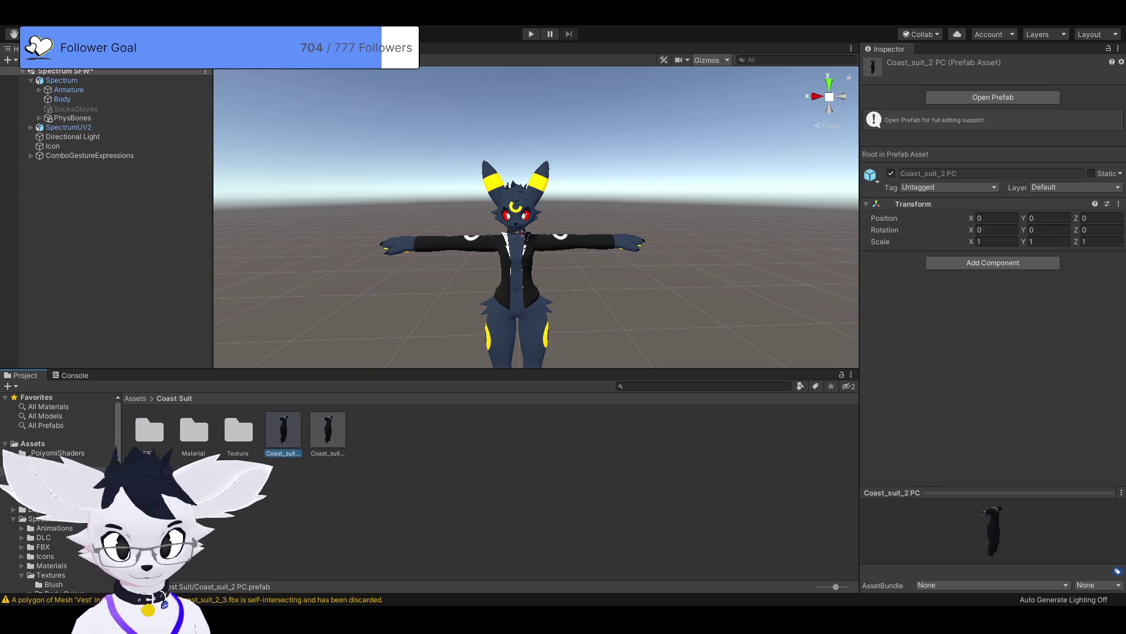
pyautogui.moveTo(284, 431); pyautogui.dragTo(281, 269)
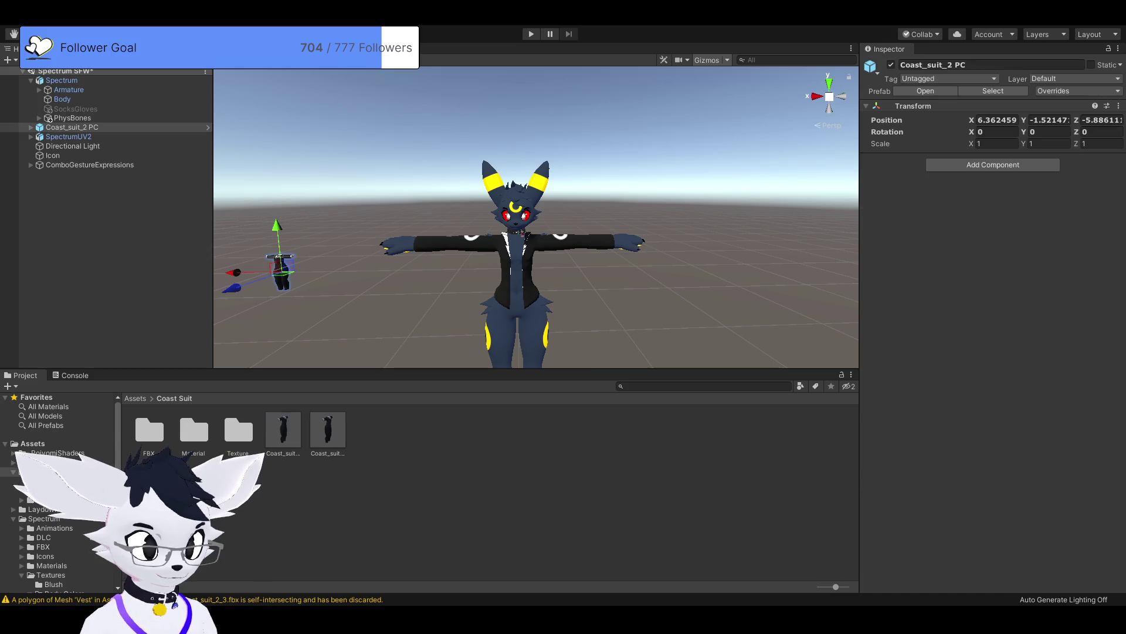
# Step: Set the suit's Transform Position to 0, 0, 0 so it overlaps the avatar
pyautogui.click(998, 120)
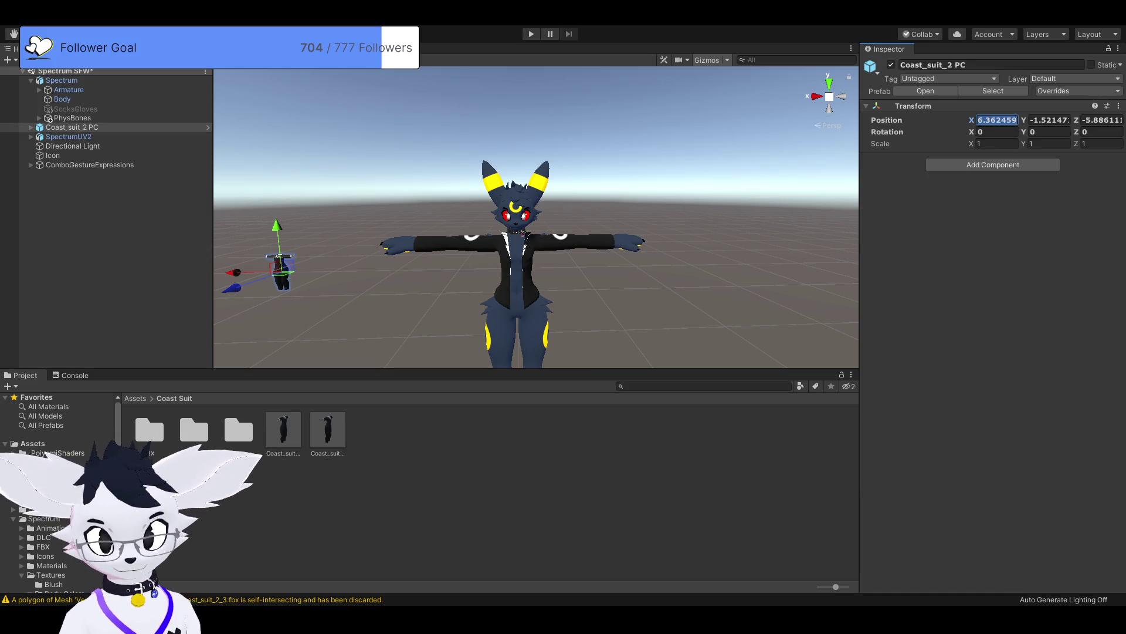
pyautogui.write('0')
pyautogui.press('Tab')
pyautogui.write('0')
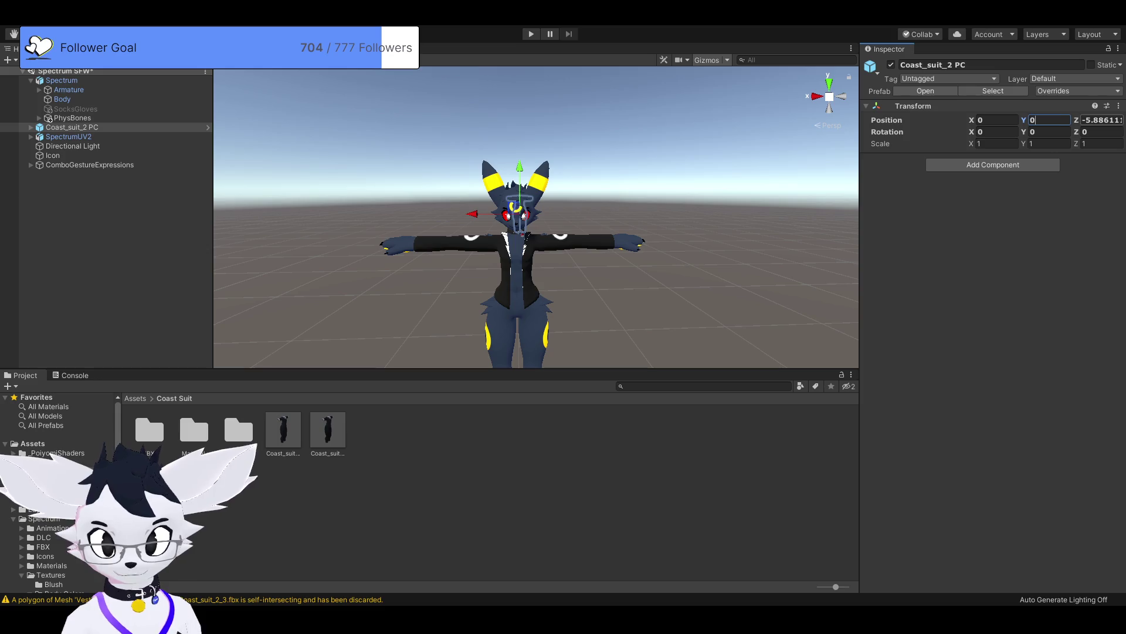
pyautogui.press('Tab')
pyautogui.write('0')
pyautogui.press('Return')
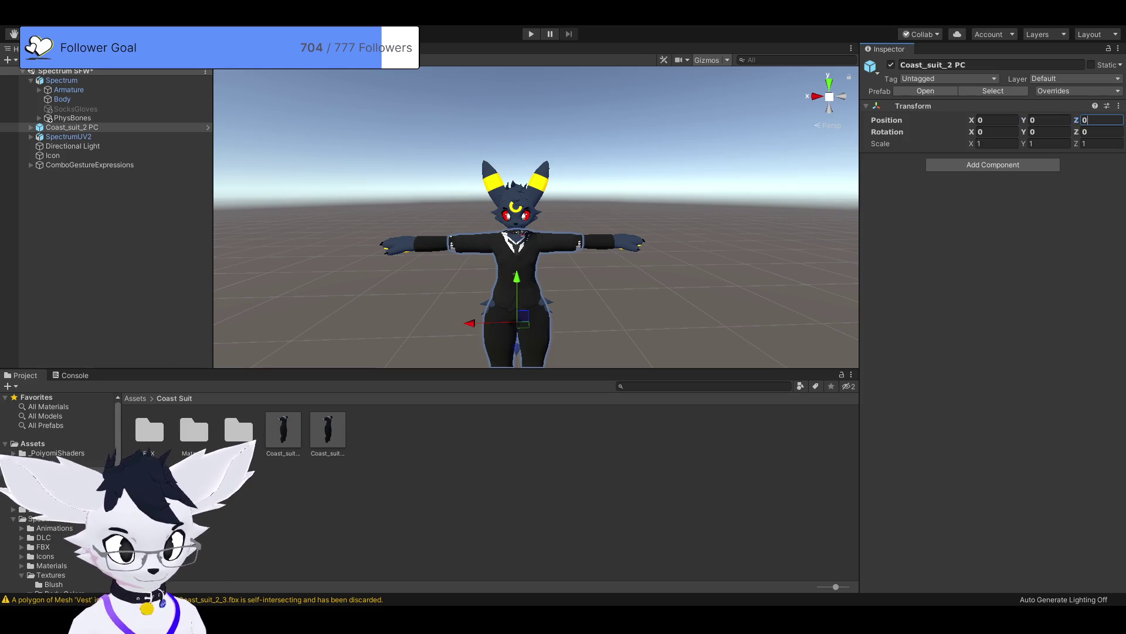
# Step: Expand Coast_suit_2 PC and delete its High_Vest, shirt, tie and Vest meshes, keeping the Pants
pyautogui.scroll(5, 535, 217)
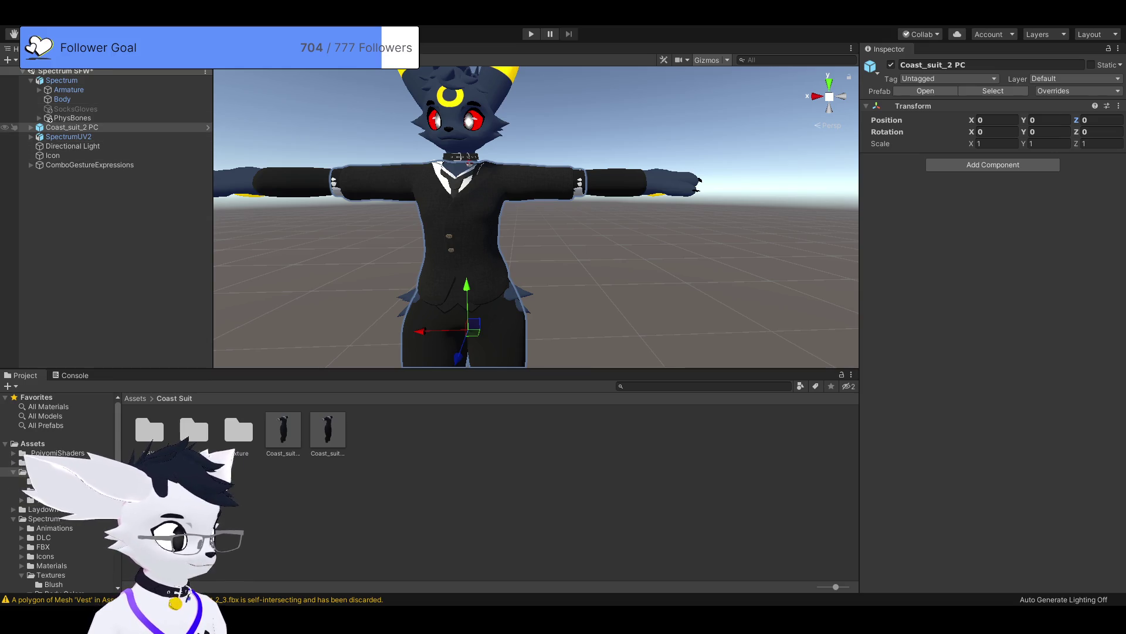
pyautogui.click(30, 127)
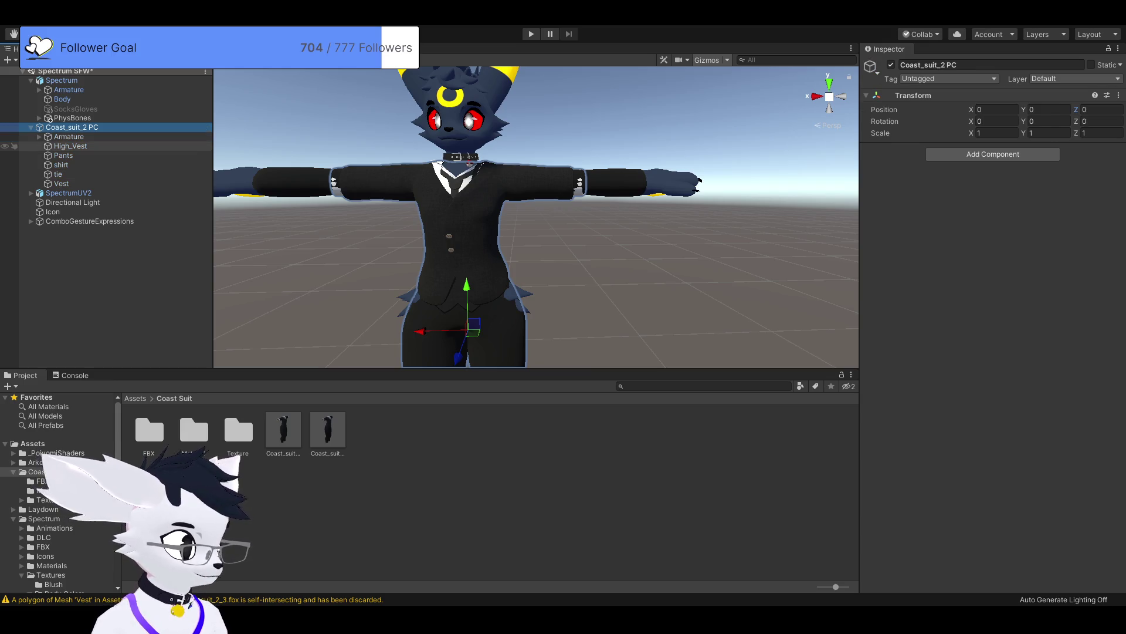
pyautogui.click(71, 146)
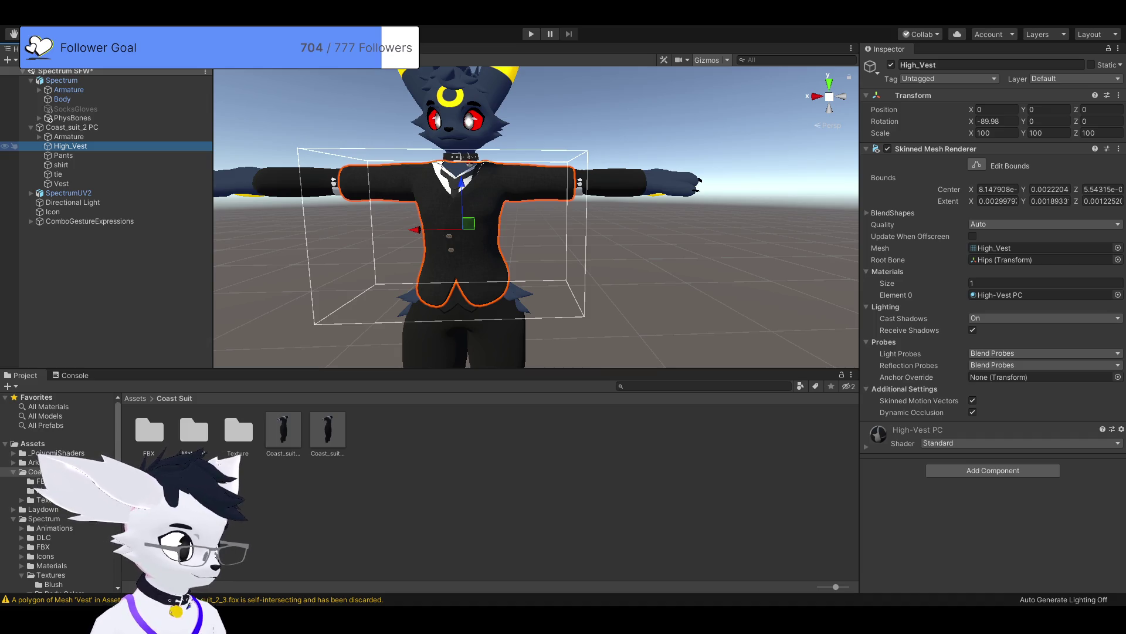
pyautogui.press('Delete')
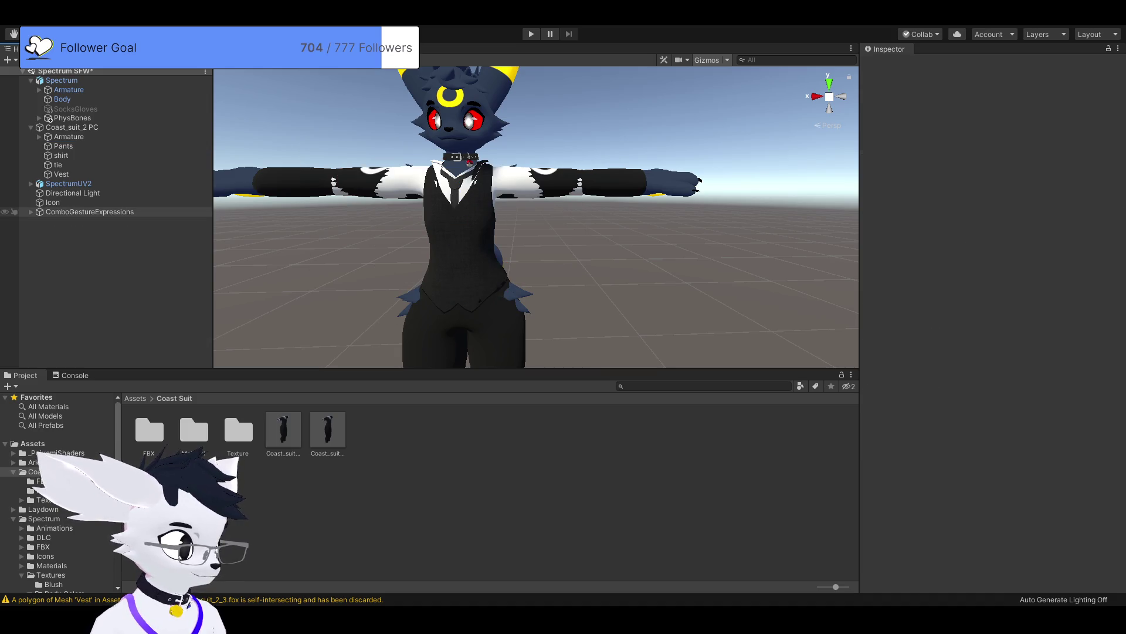
pyautogui.click(64, 145)
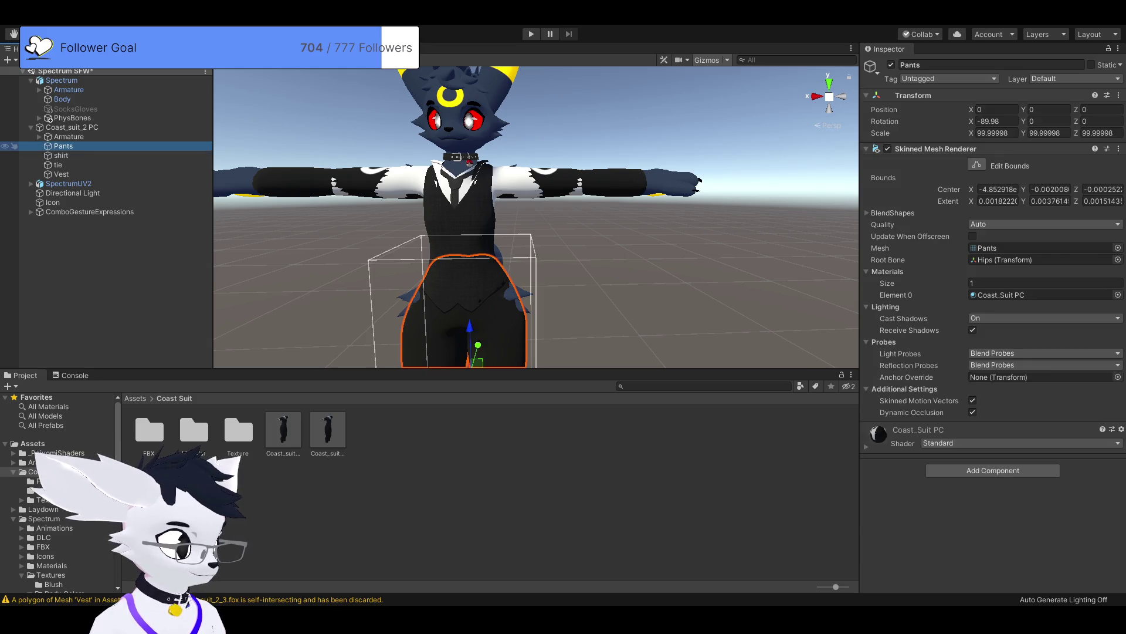
pyautogui.click(61, 155)
pyautogui.press('Delete')
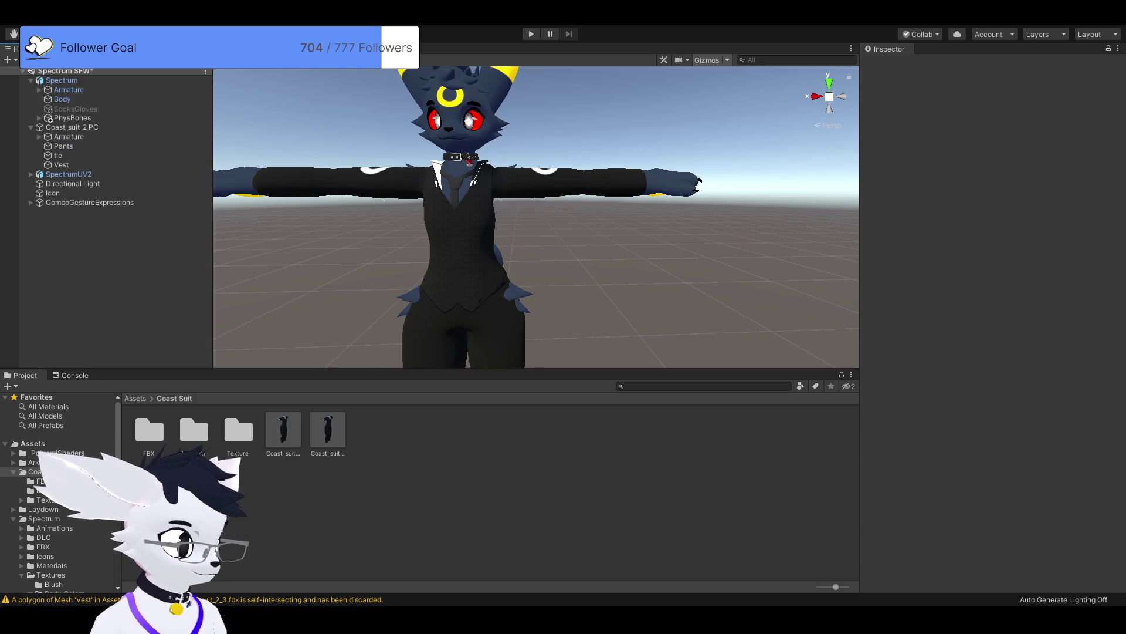
pyautogui.click(58, 155)
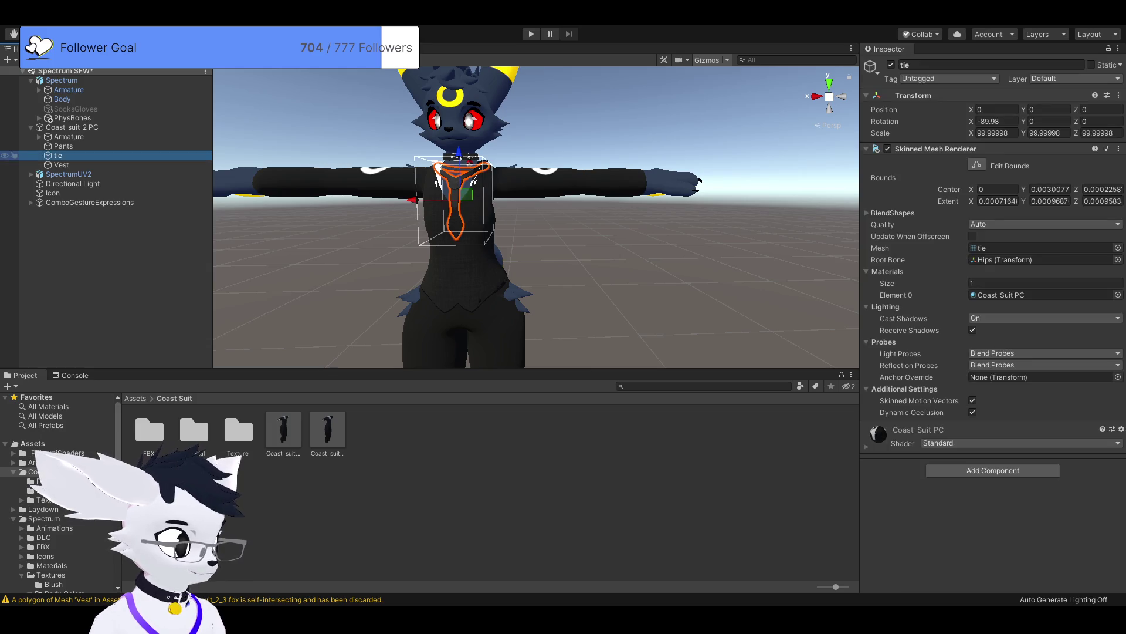
pyautogui.press('Delete')
pyautogui.click(61, 155)
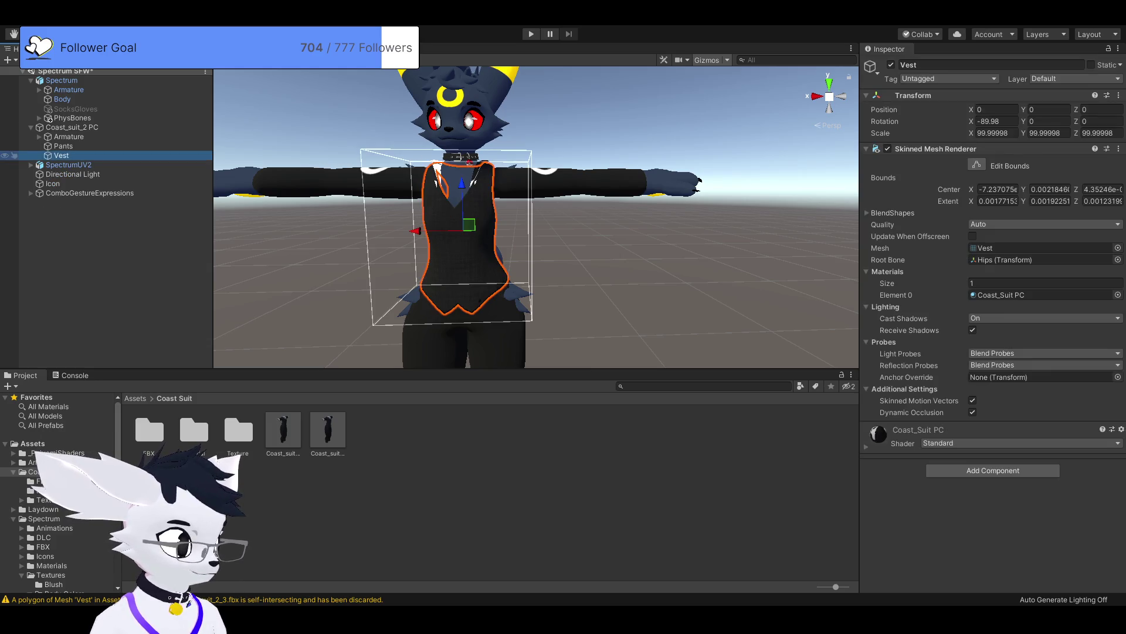
pyautogui.press('Delete')
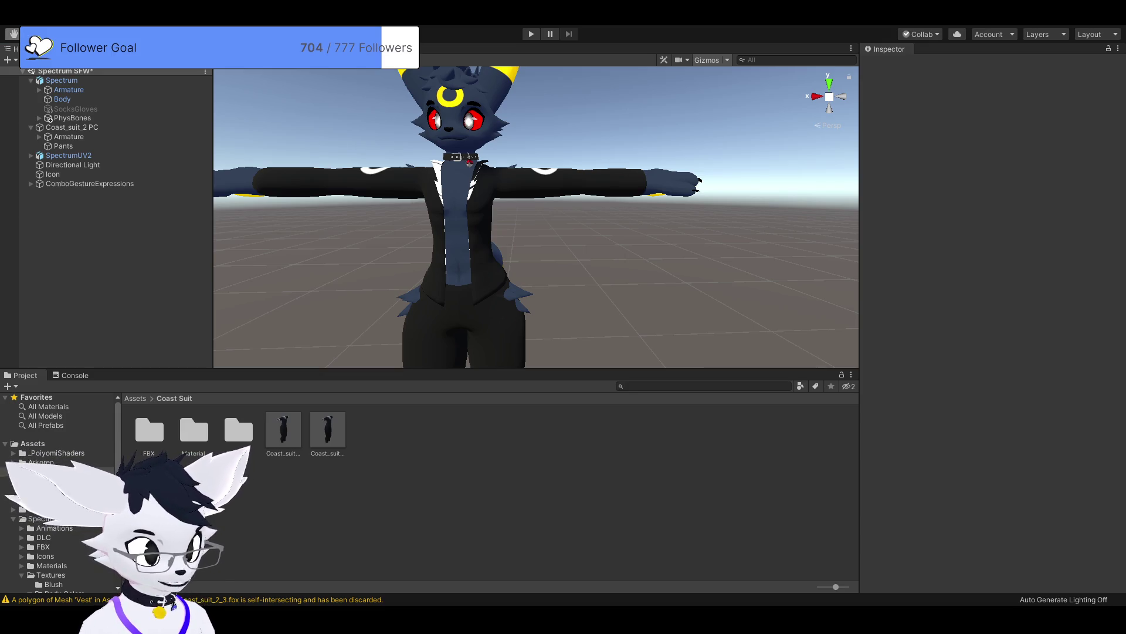
# Step: Orbit around the avatar to inspect its back, hips and tail
pyautogui.moveTo(536, 217)
pyautogui.mouseDown()
pyautogui.moveTo(240, 224)
pyautogui.moveTo(217, 199)
pyautogui.mouseUp()
pyautogui.moveTo(633, 168)
pyautogui.mouseDown()
pyautogui.moveTo(551, 176)
pyautogui.moveTo(422, 241)
pyautogui.mouseUp()
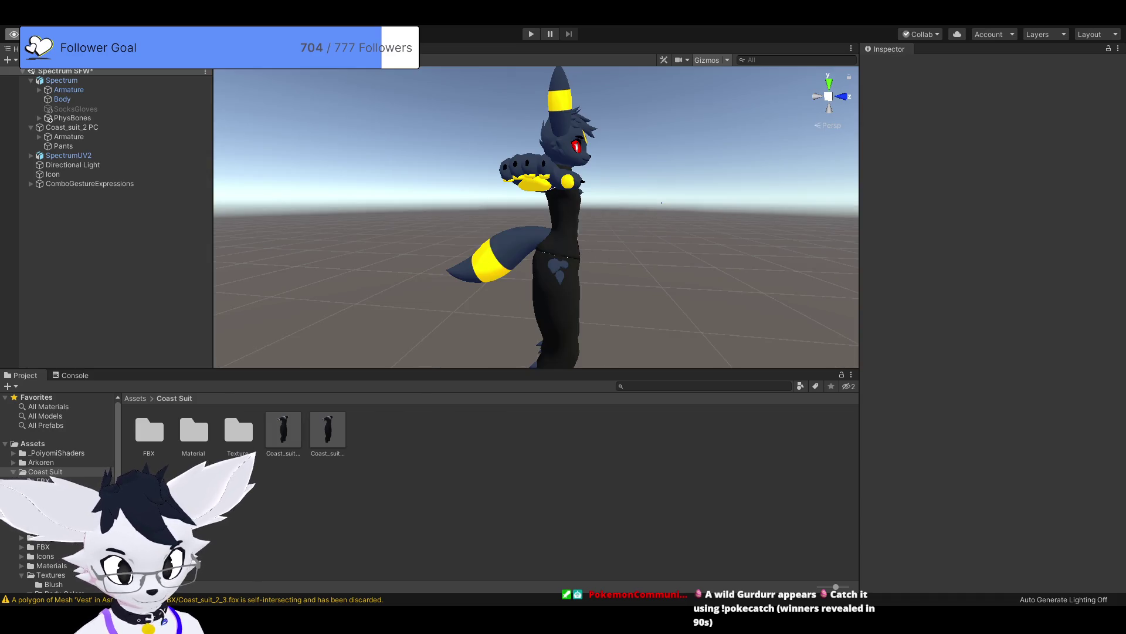
pyautogui.scroll(5, 536, 218)
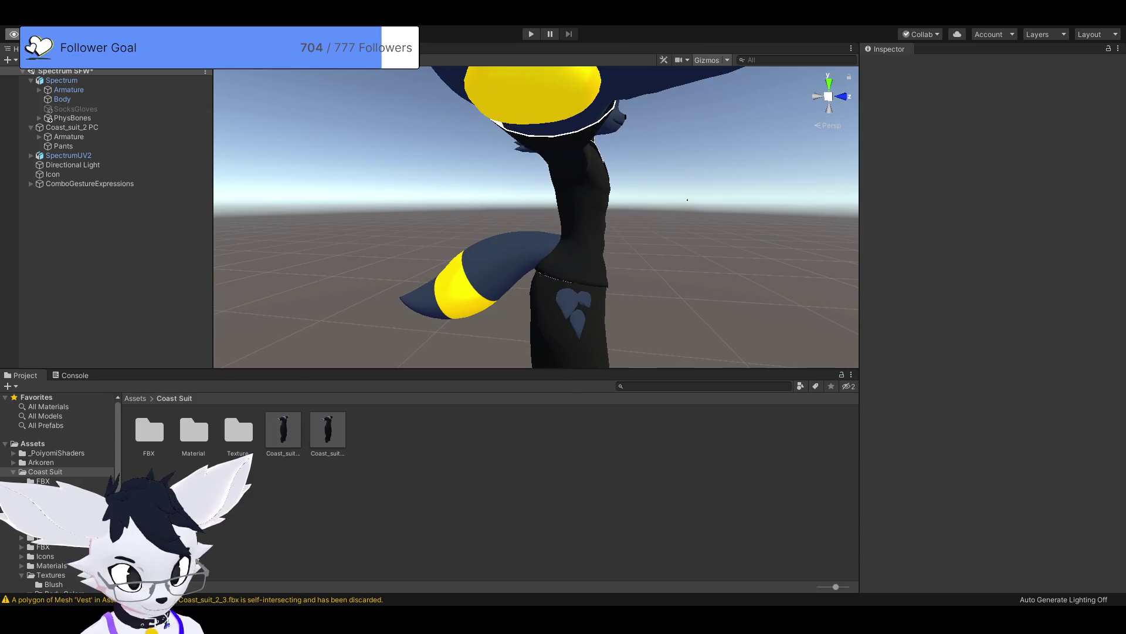
pyautogui.moveTo(694, 199); pyautogui.dragTo(717, 174)
pyautogui.scroll(5, 717, 174)
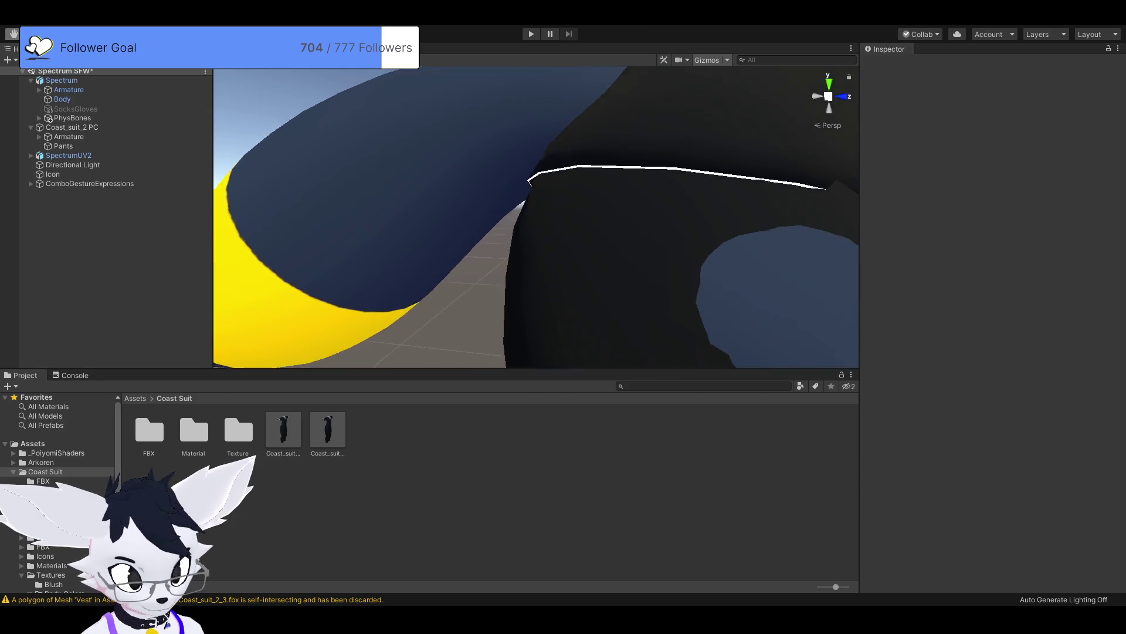
pyautogui.scroll(-8, 536, 217)
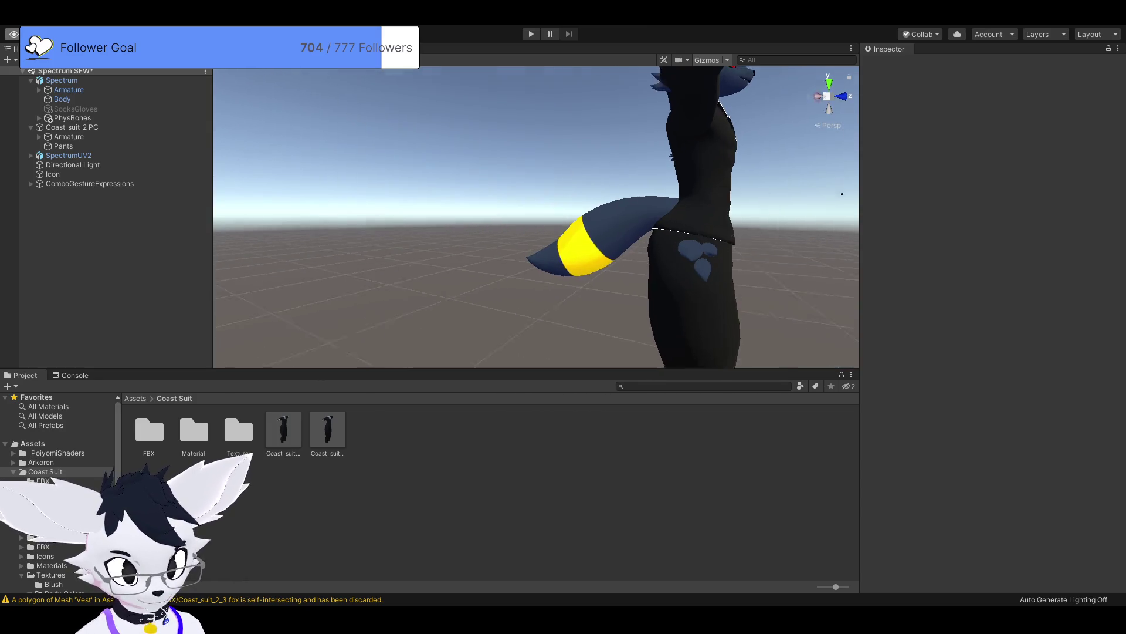
pyautogui.moveTo(536, 217)
pyautogui.mouseDown()
pyautogui.moveTo(845, 213)
pyautogui.moveTo(704, 213)
pyautogui.mouseUp()
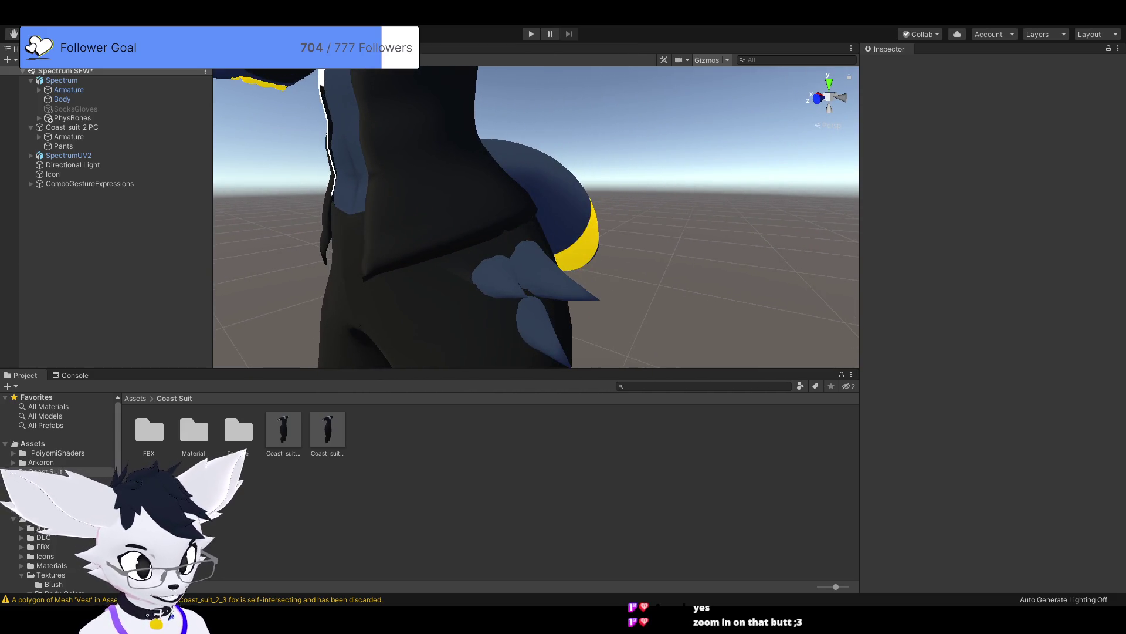
# Step: Select the SpectrumUV2 avatar and its Body mesh
pyautogui.click(423, 223)
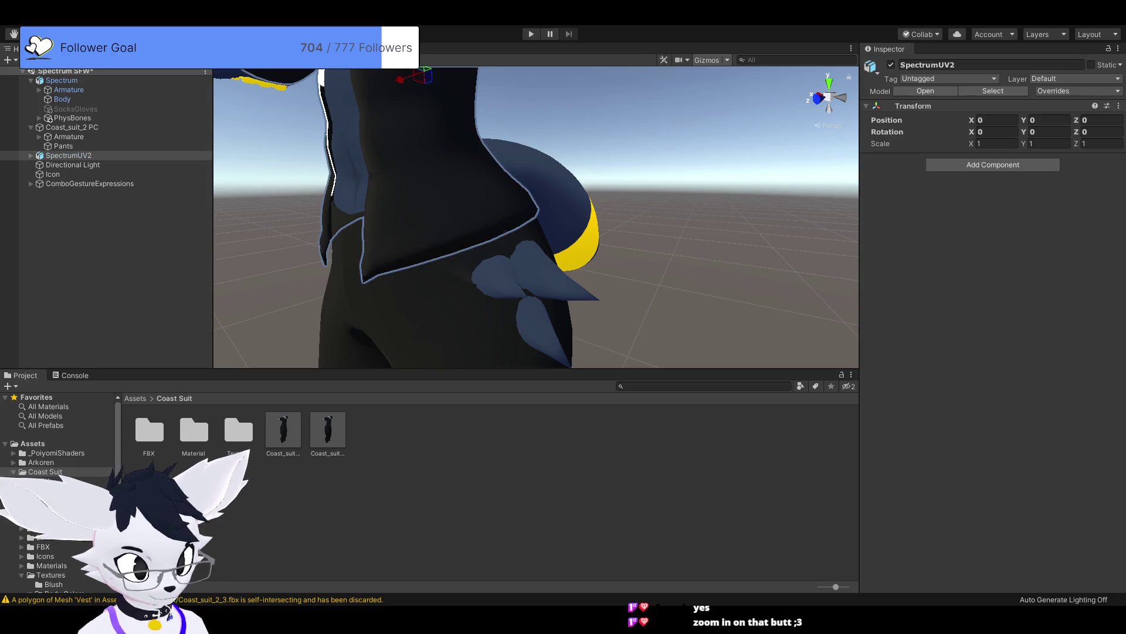
pyautogui.click(423, 223)
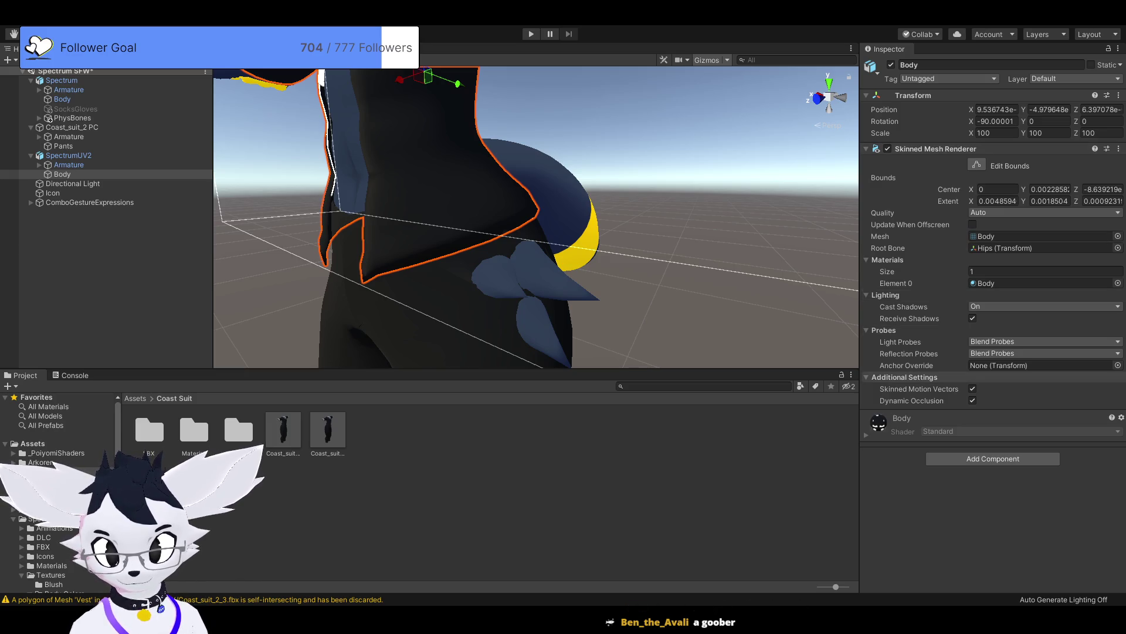
pyautogui.click(69, 155)
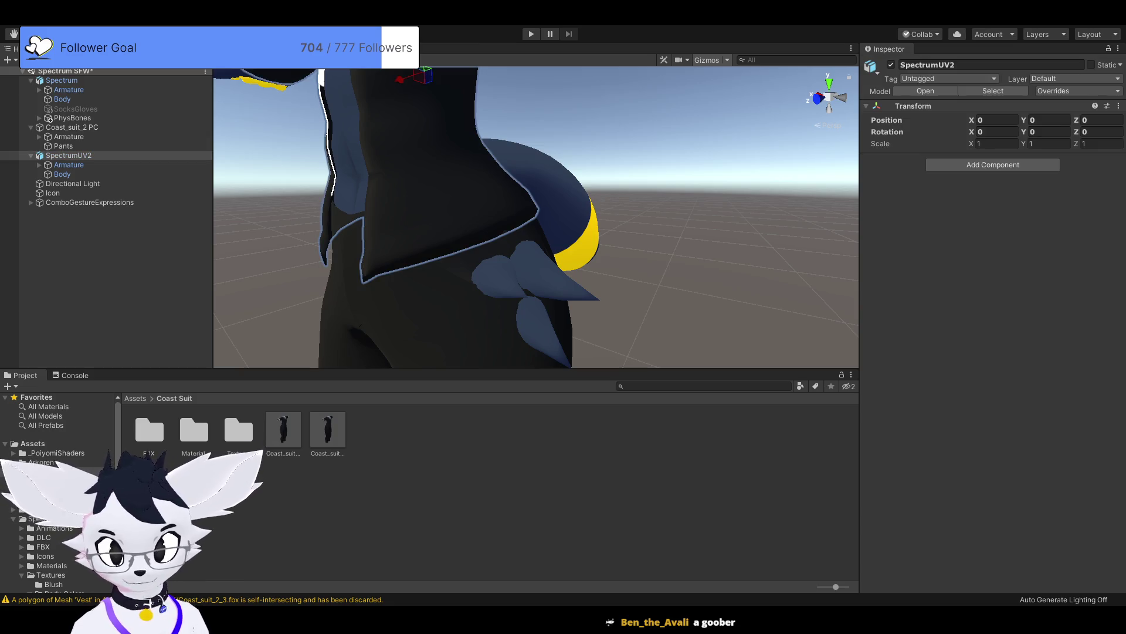
pyautogui.click(62, 175)
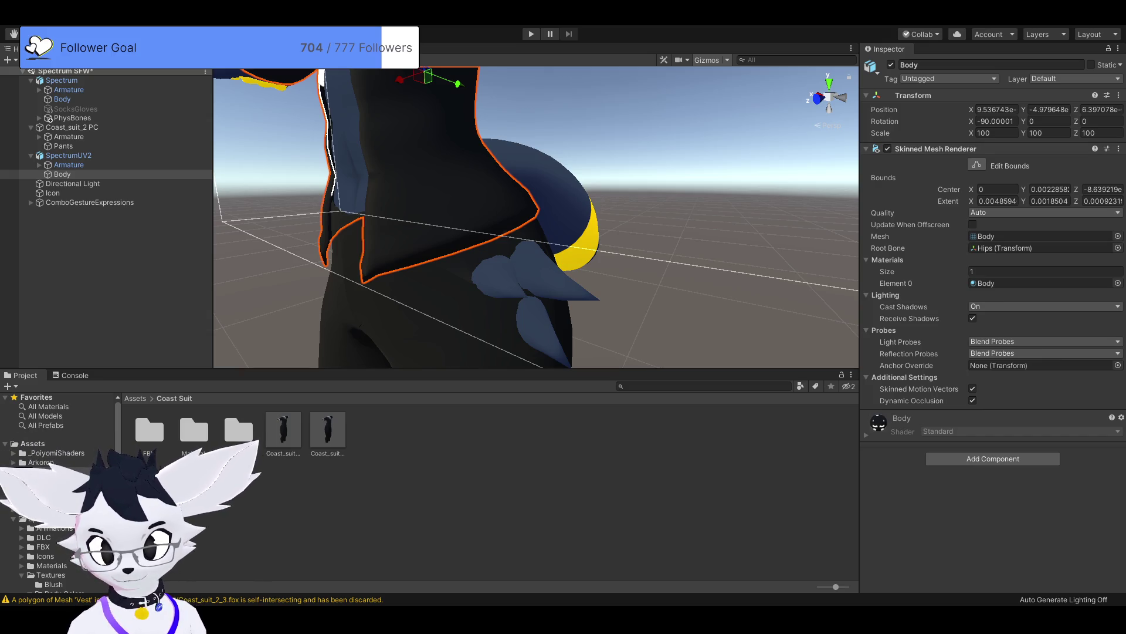
pyautogui.scroll(-5, 536, 217)
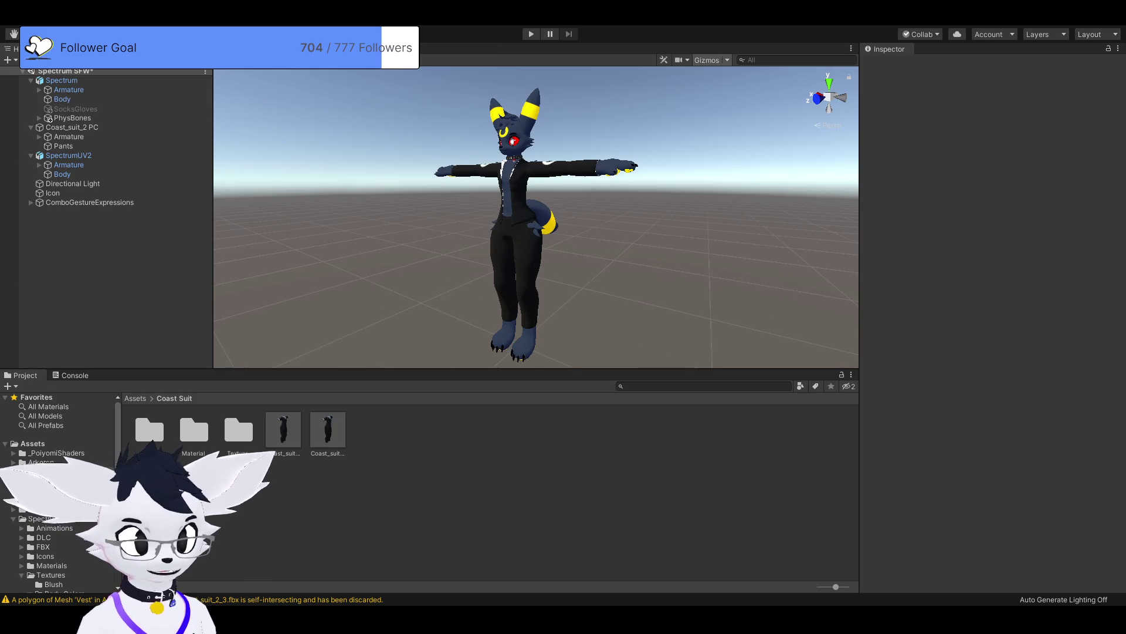
# Step: Drag the Ears3.0 model from the Assets root into the scene
pyautogui.scroll(2, 536, 217)
pyautogui.moveTo(535, 217); pyautogui.dragTo(587, 217)
pyautogui.scroll(3, 535, 217)
pyautogui.scroll(-3, 535, 217)
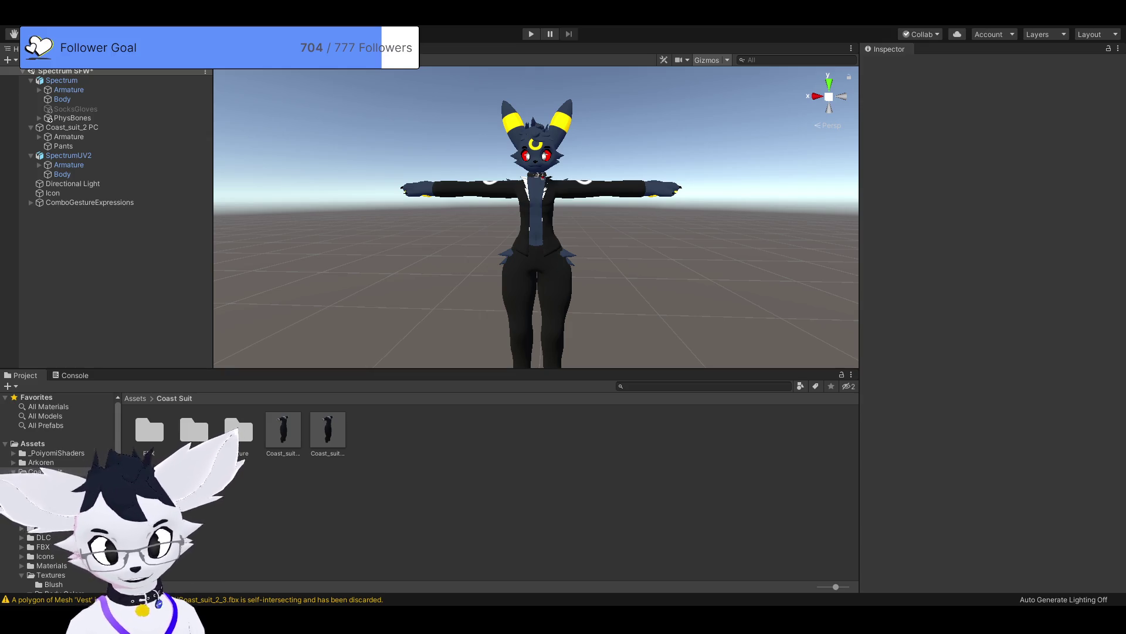
pyautogui.click(33, 443)
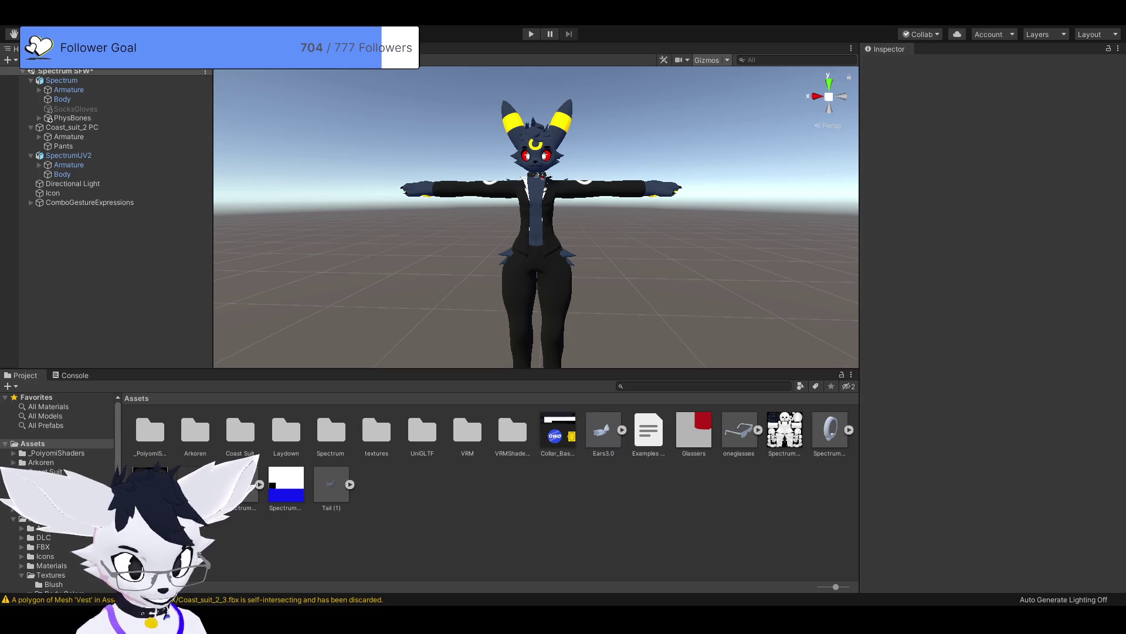
pyautogui.moveTo(603, 432); pyautogui.dragTo(449, 241)
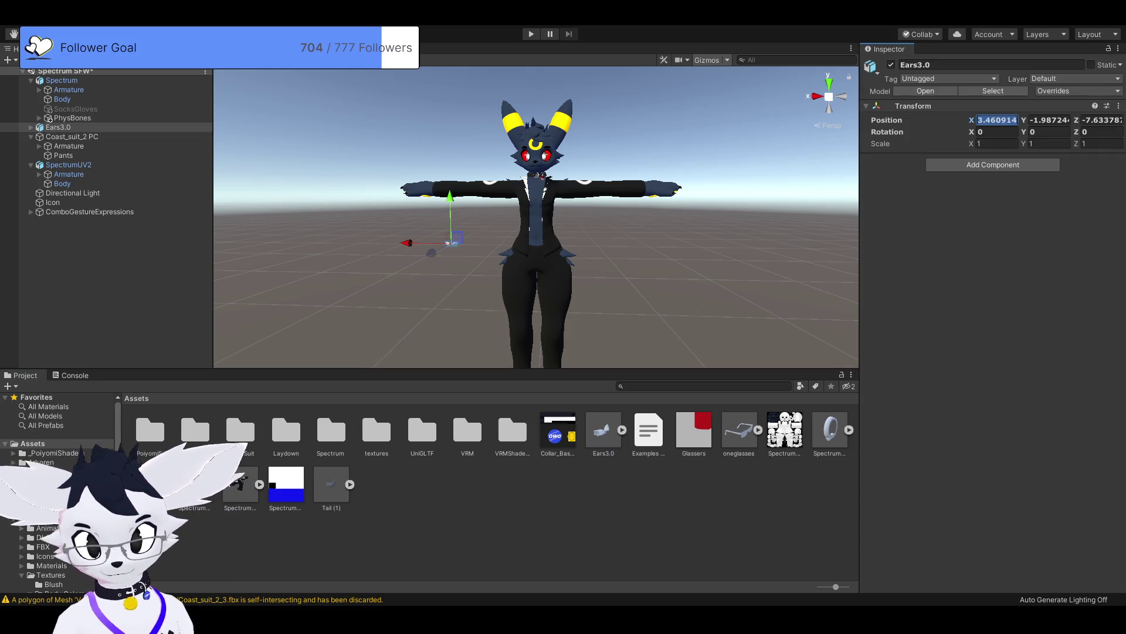
# Step: Set the Ears3.0 position to 0, 0, 0 so the ears sit on the head
pyautogui.write('0')
pyautogui.press('Tab')
pyautogui.write('0')
pyautogui.press('Tab')
pyautogui.write('0')
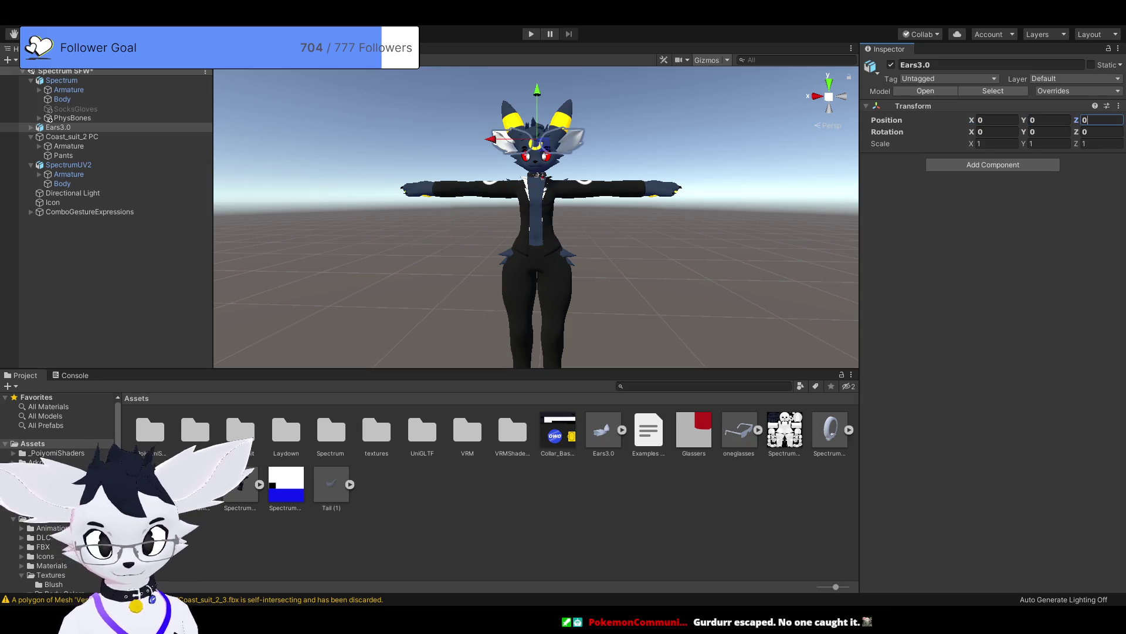
pyautogui.press('Return')
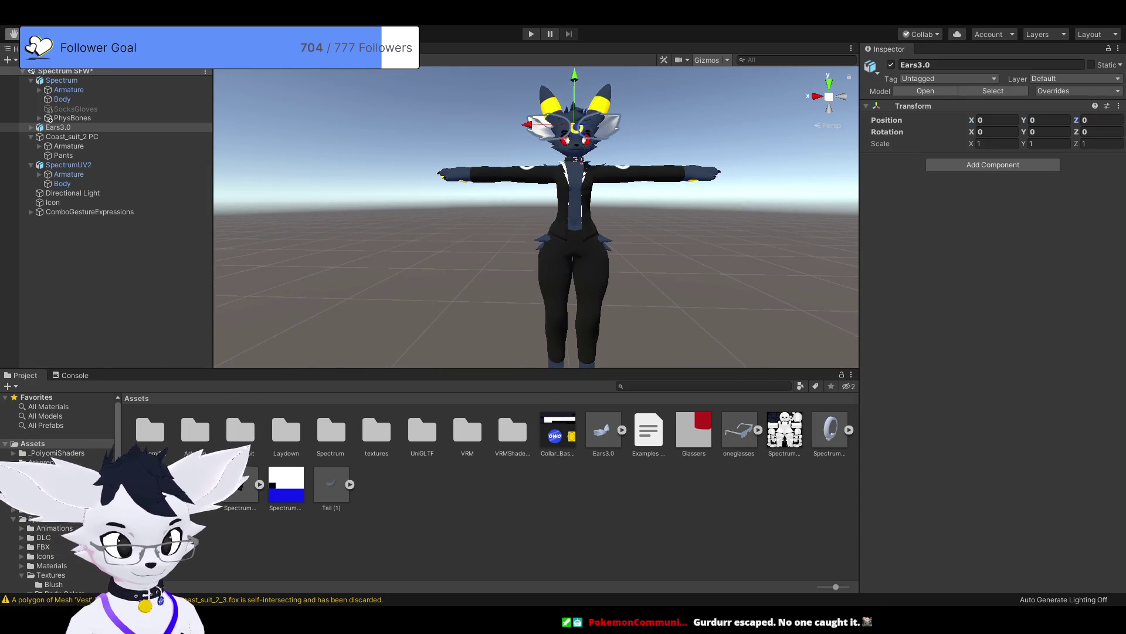
# Step: Place the Tail (1) model in the scene at position 0, 0, 0 and frame it
pyautogui.click(331, 484)
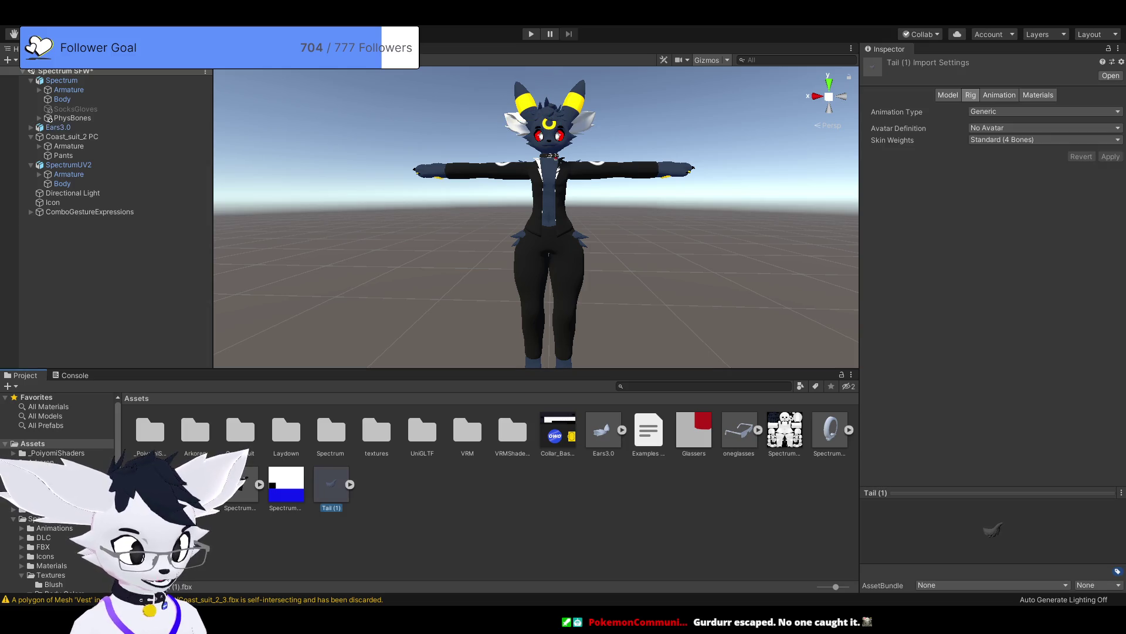
pyautogui.moveTo(376, 249); pyautogui.dragTo(377, 249)
pyautogui.write('0')
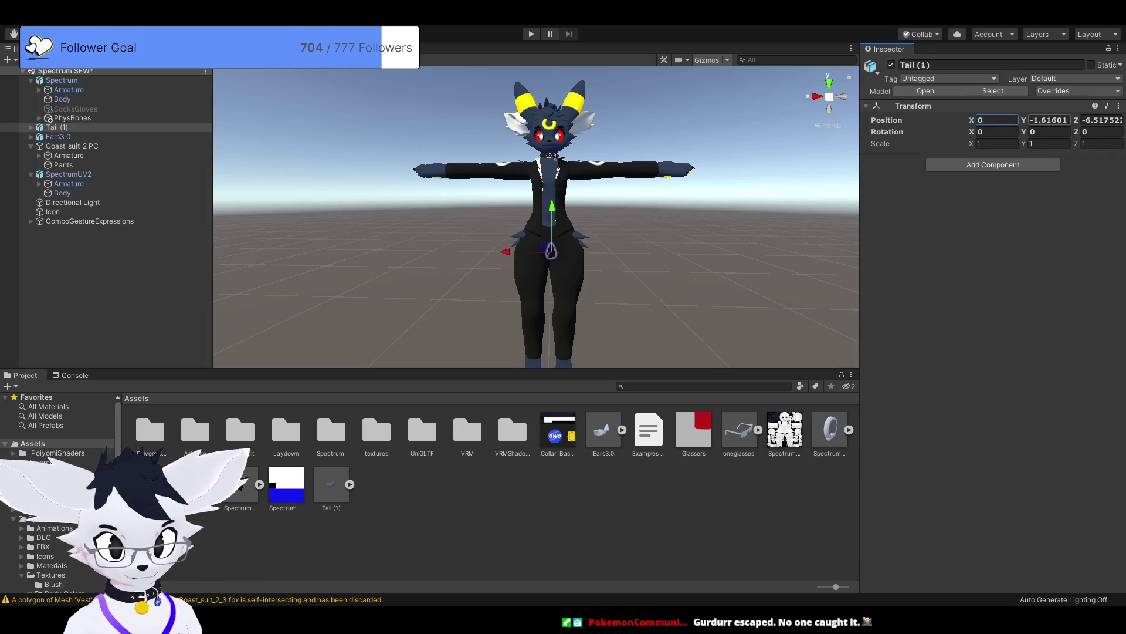
pyautogui.press('Tab')
pyautogui.write('0')
pyautogui.press('Tab')
pyautogui.write('0')
pyautogui.press('Return')
pyautogui.press('f')
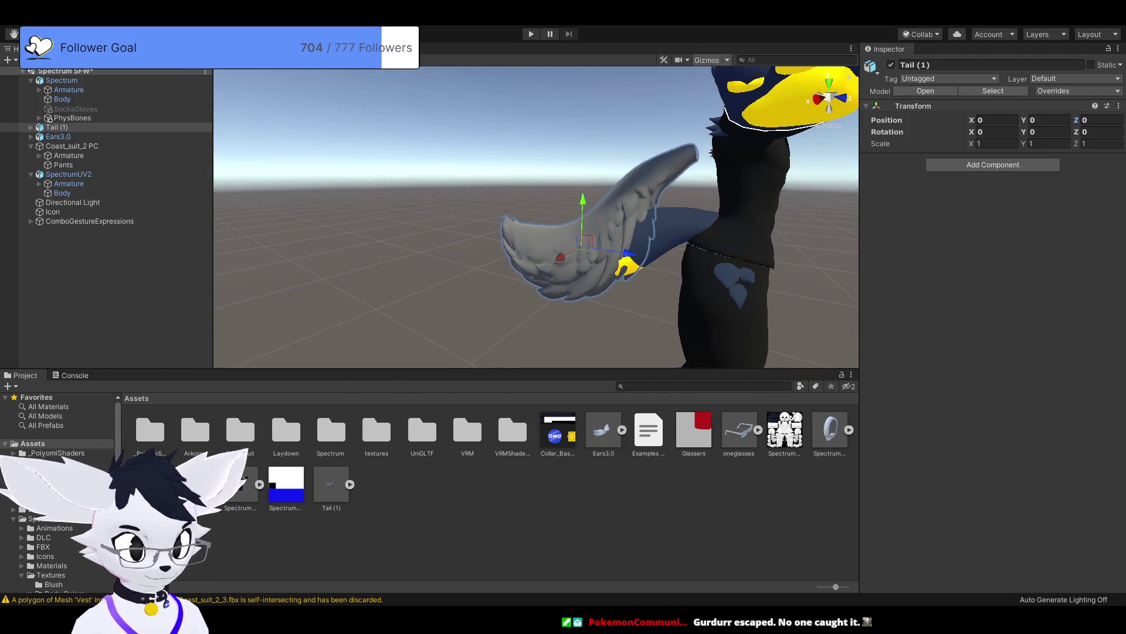
# Step: Move the tail back and down toward the hips and try a scale of 2
pyautogui.moveTo(628, 253); pyautogui.dragTo(645, 256)
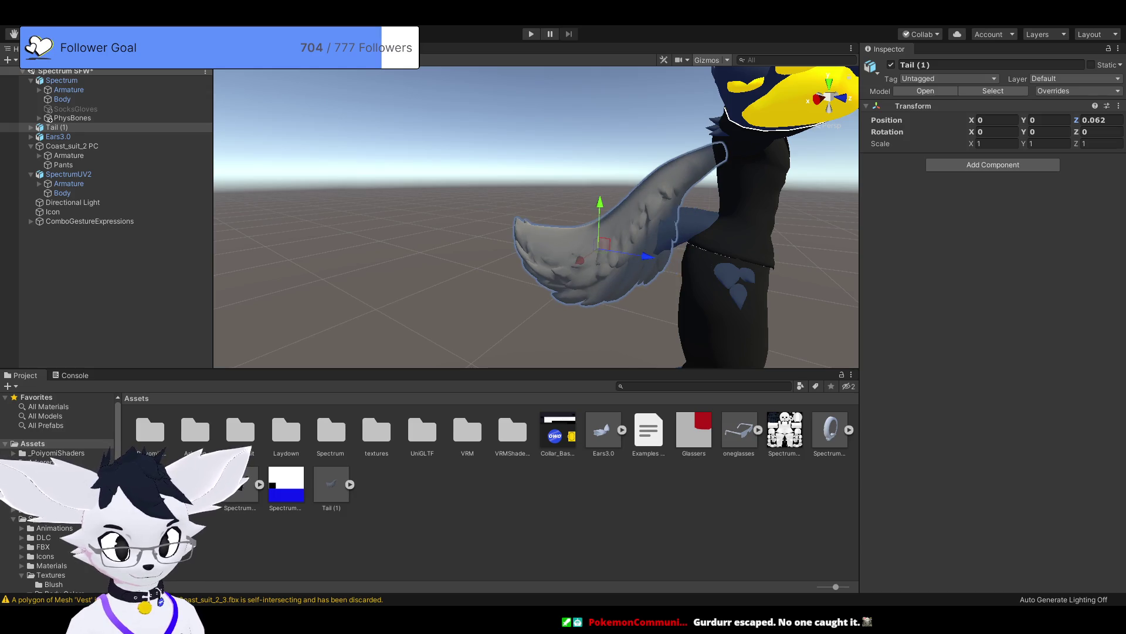
pyautogui.moveTo(600, 204); pyautogui.dragTo(598, 253)
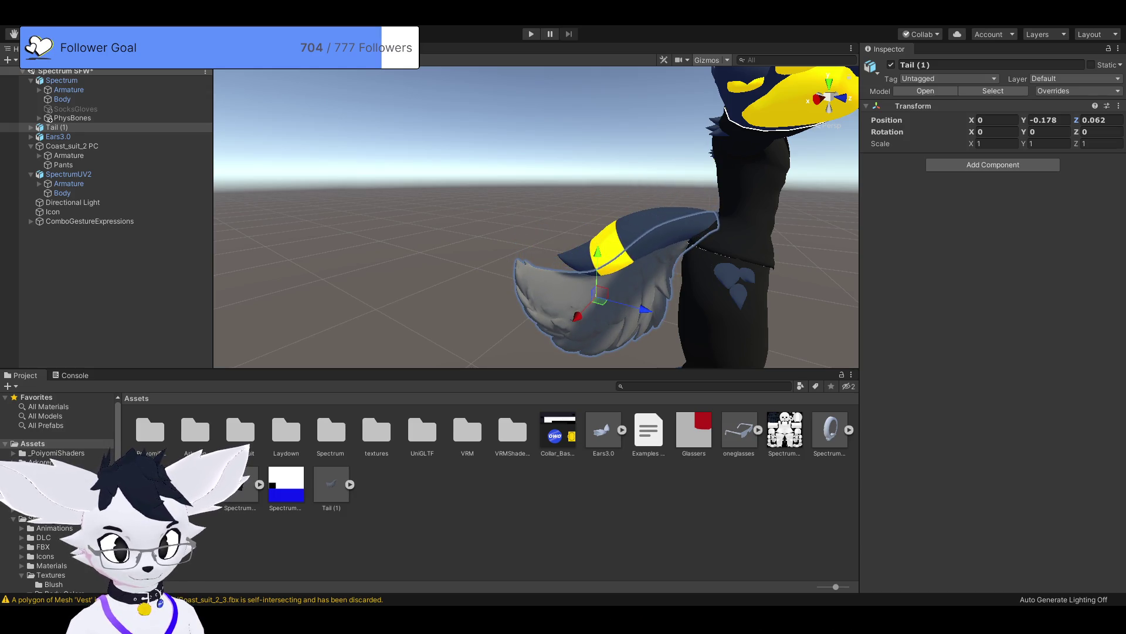
pyautogui.moveTo(643, 308); pyautogui.dragTo(655, 312)
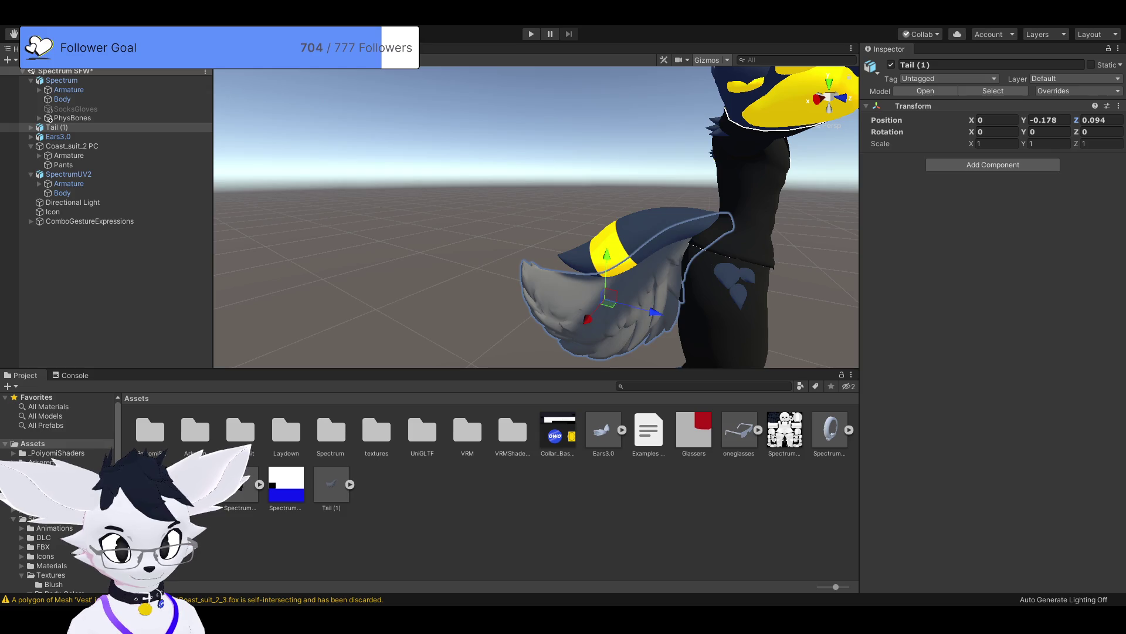
pyautogui.scroll(-5, 536, 216)
pyautogui.scroll(3, 535, 216)
pyautogui.scroll(-3, 536, 216)
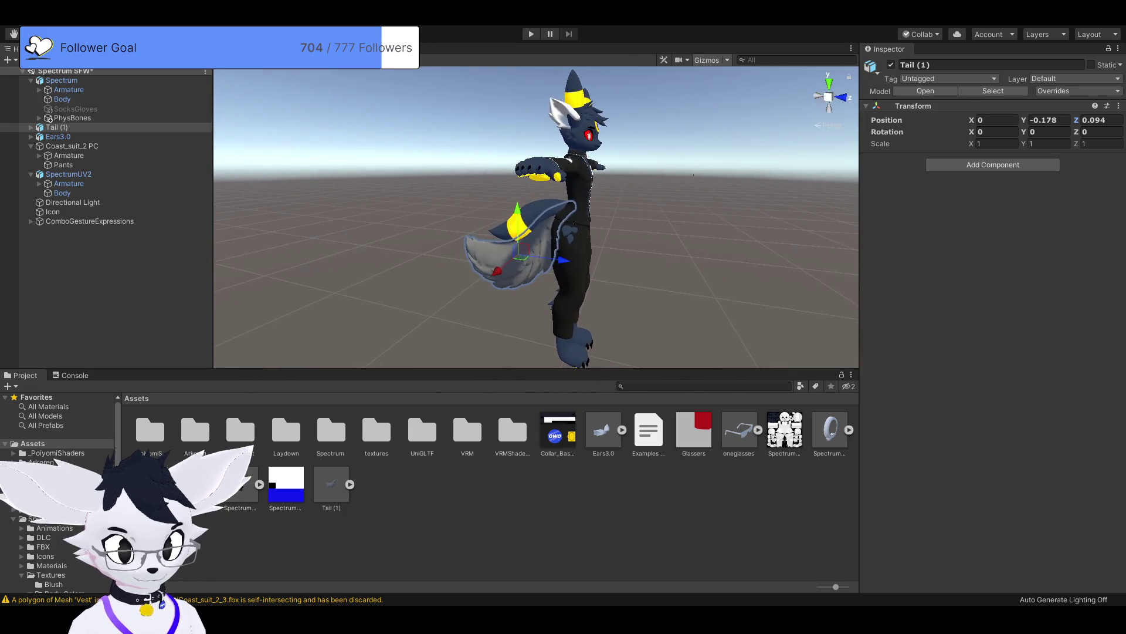
pyautogui.moveTo(535, 217)
pyautogui.mouseDown()
pyautogui.moveTo(557, 218)
pyautogui.moveTo(528, 217)
pyautogui.moveTo(545, 216)
pyautogui.mouseUp()
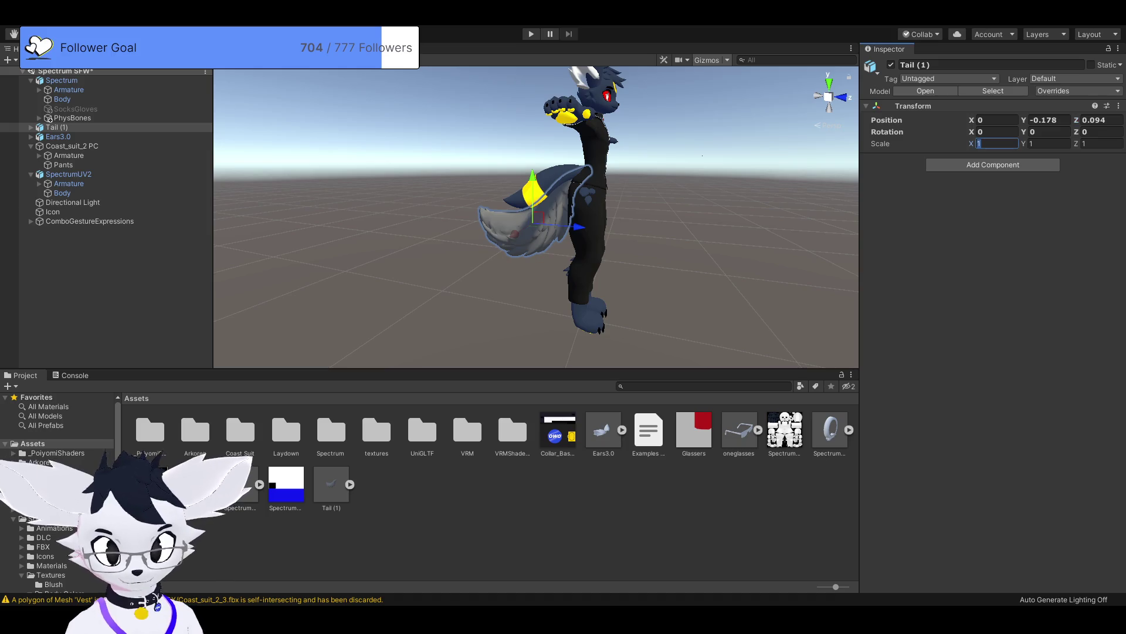
pyautogui.write('2')
pyautogui.press('Tab')
pyautogui.write('2')
pyautogui.press('Tab')
pyautogui.write('2')
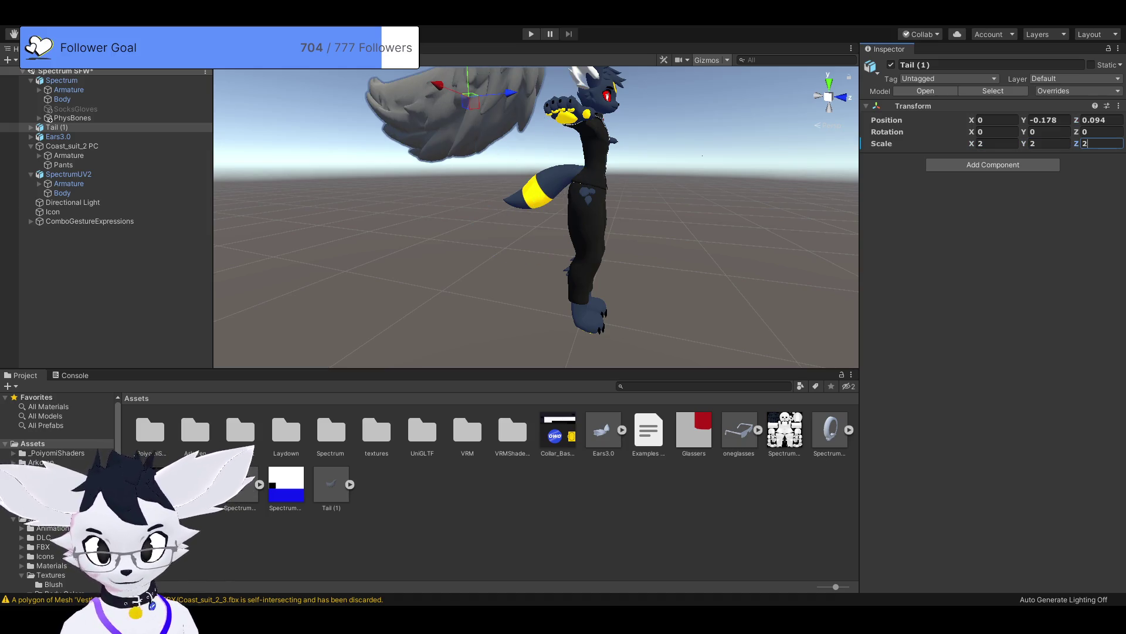
pyautogui.moveTo(536, 216); pyautogui.dragTo(549, 217)
pyautogui.moveTo(475, 94); pyautogui.dragTo(482, 261)
pyautogui.moveTo(528, 291)
pyautogui.mouseDown()
pyautogui.moveTo(538, 293)
pyautogui.moveTo(541, 229)
pyautogui.mouseUp()
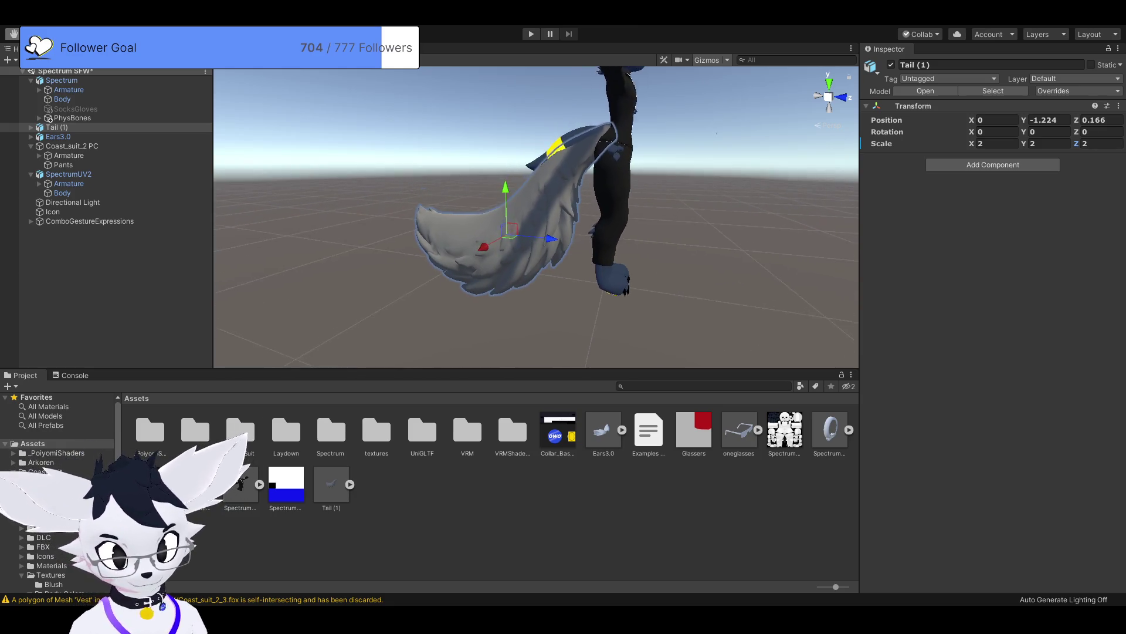
pyautogui.moveTo(717, 133); pyautogui.dragTo(709, 160)
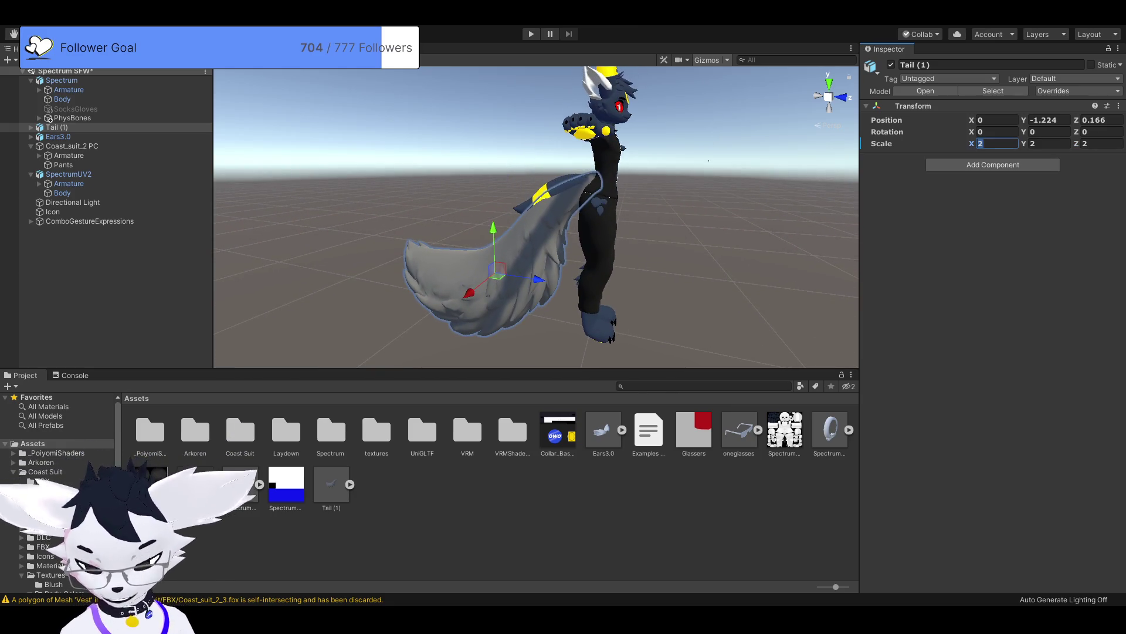
# Step: Set the tail's scale to 1.5 and fine-tune it behind the hips at 0, -0.686, 0.142
pyautogui.write('1.5')
pyautogui.press('Tab')
pyautogui.write('.')
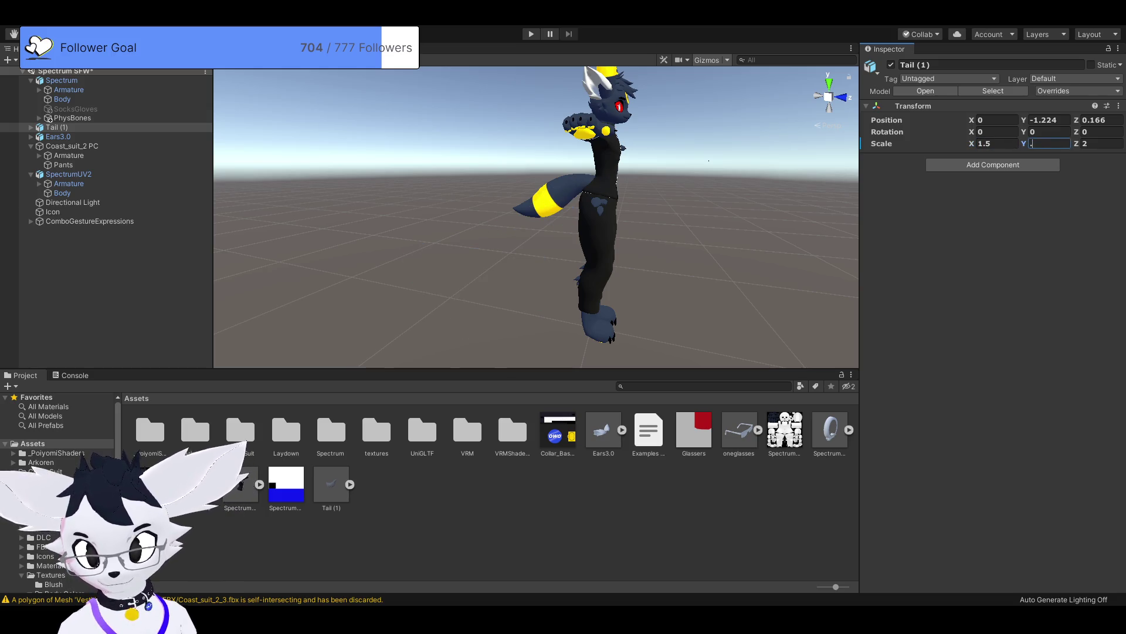
pyautogui.press('BackSpace')
pyautogui.write('1.5')
pyautogui.press('Tab')
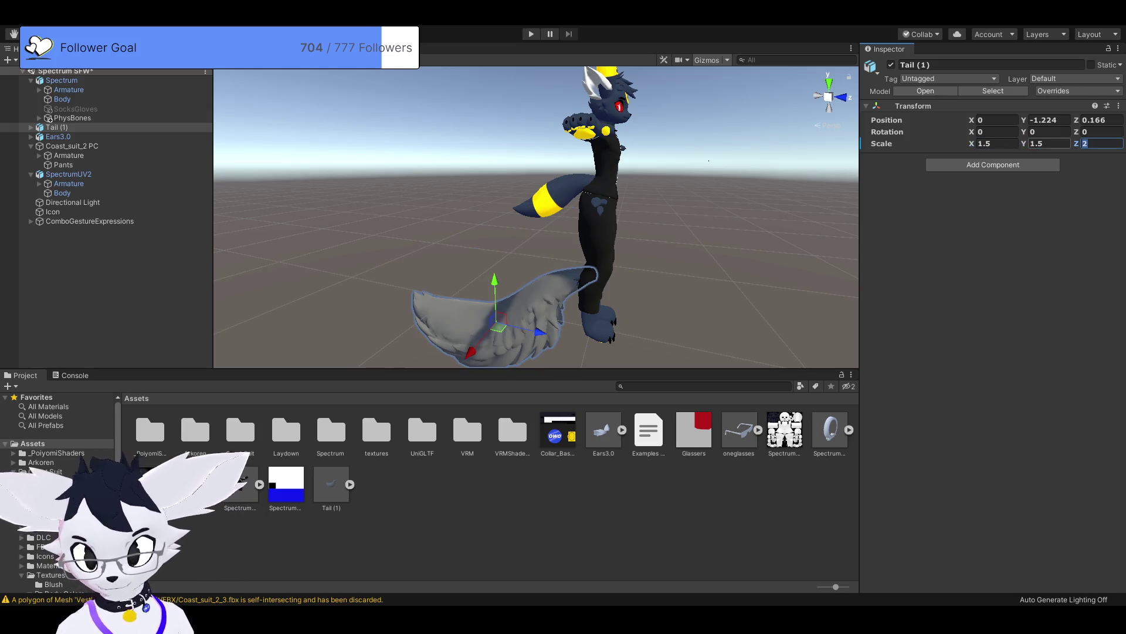
pyautogui.write('1.5')
pyautogui.press('Return')
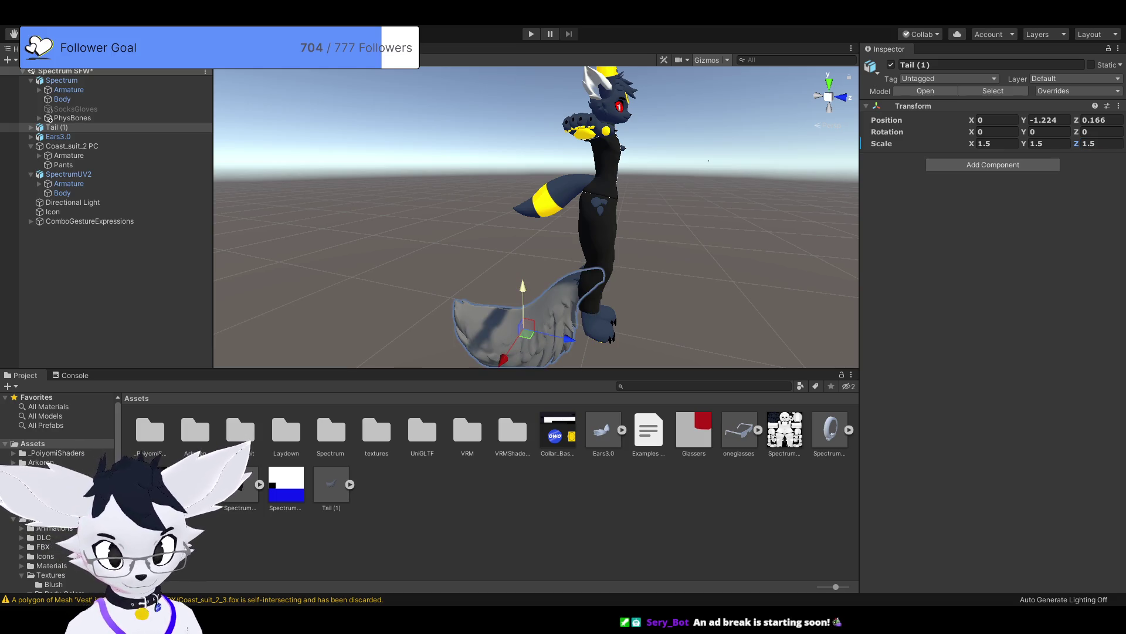
pyautogui.moveTo(523, 286); pyautogui.dragTo(521, 200)
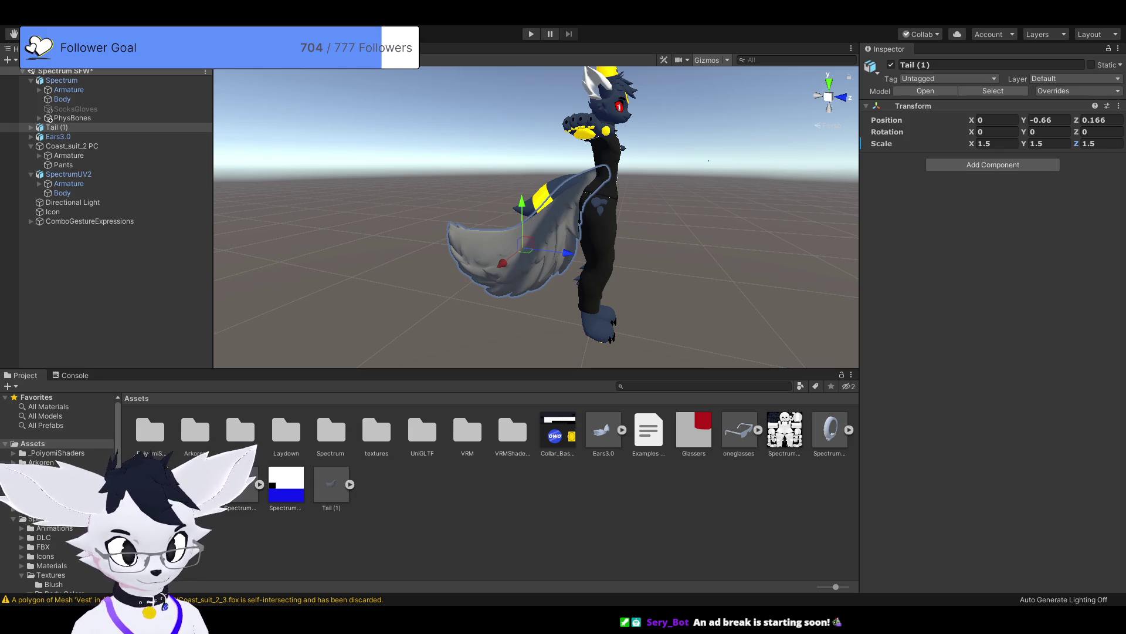
pyautogui.hotkey('shift', 'd')
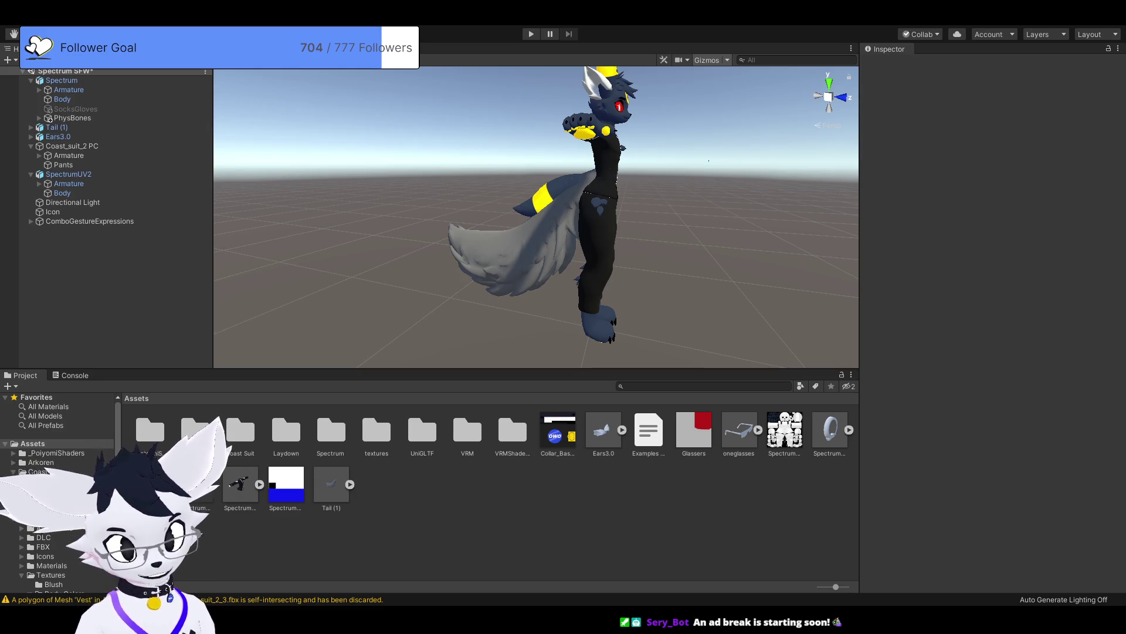
pyautogui.hotkey('ctrl', 'z')
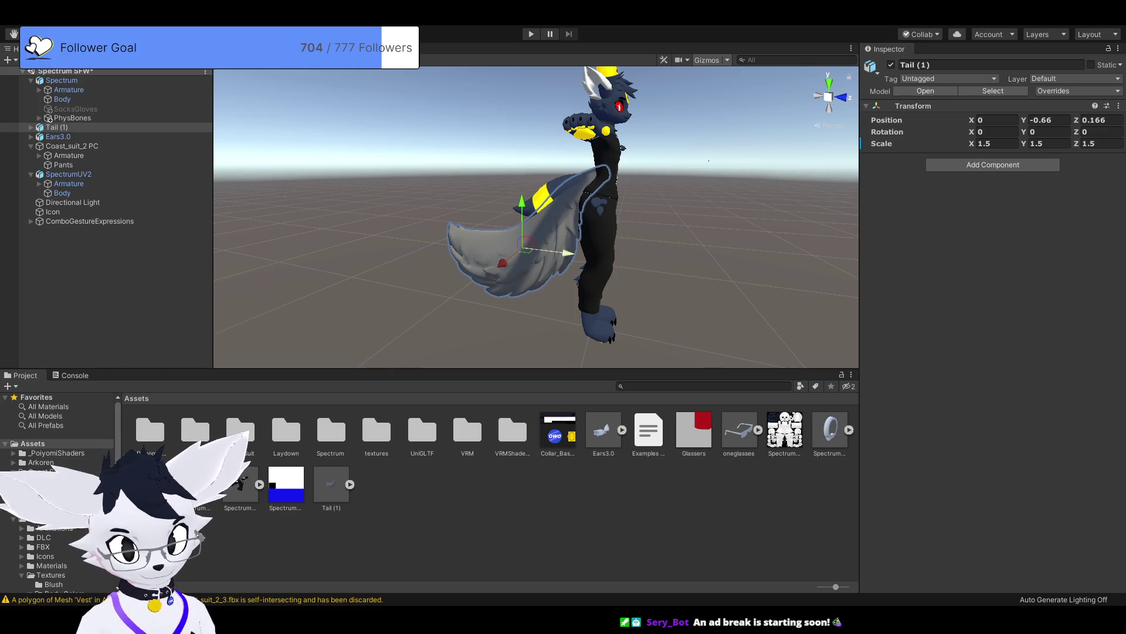
pyautogui.moveTo(566, 253); pyautogui.dragTo(452, 253)
pyautogui.moveTo(547, 222); pyautogui.dragTo(547, 228)
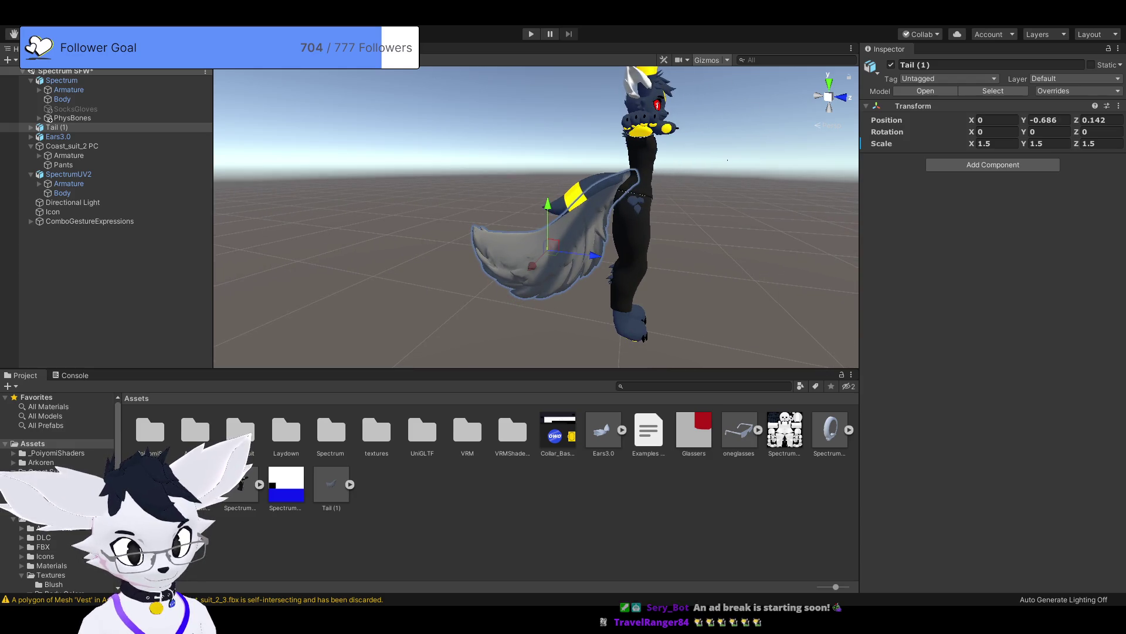
pyautogui.click(411, 264)
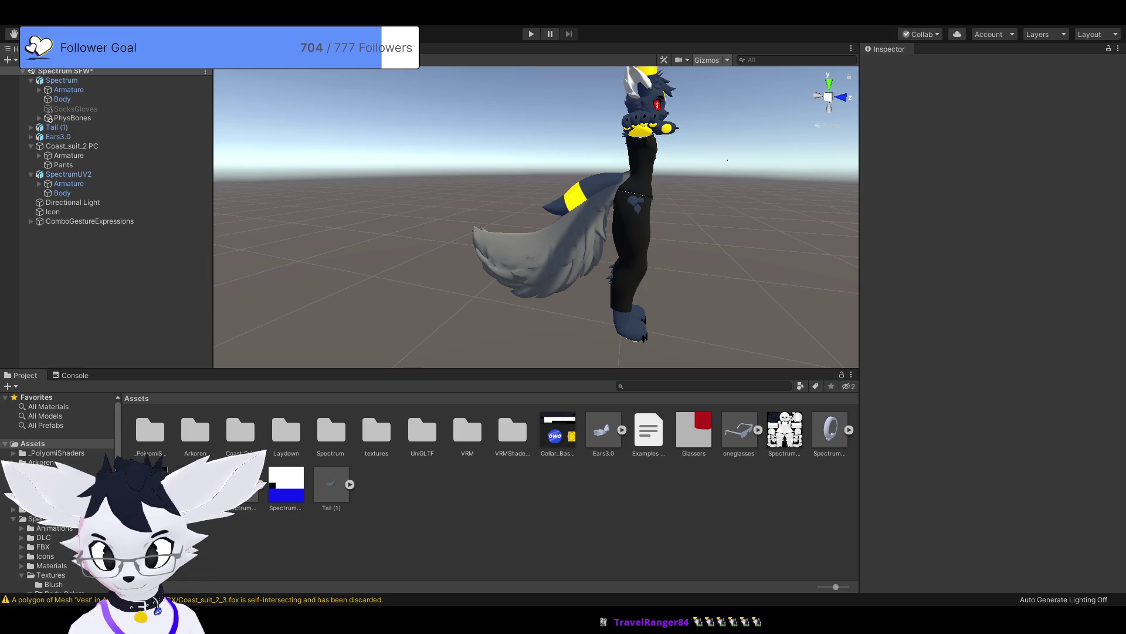
pyautogui.click(528, 252)
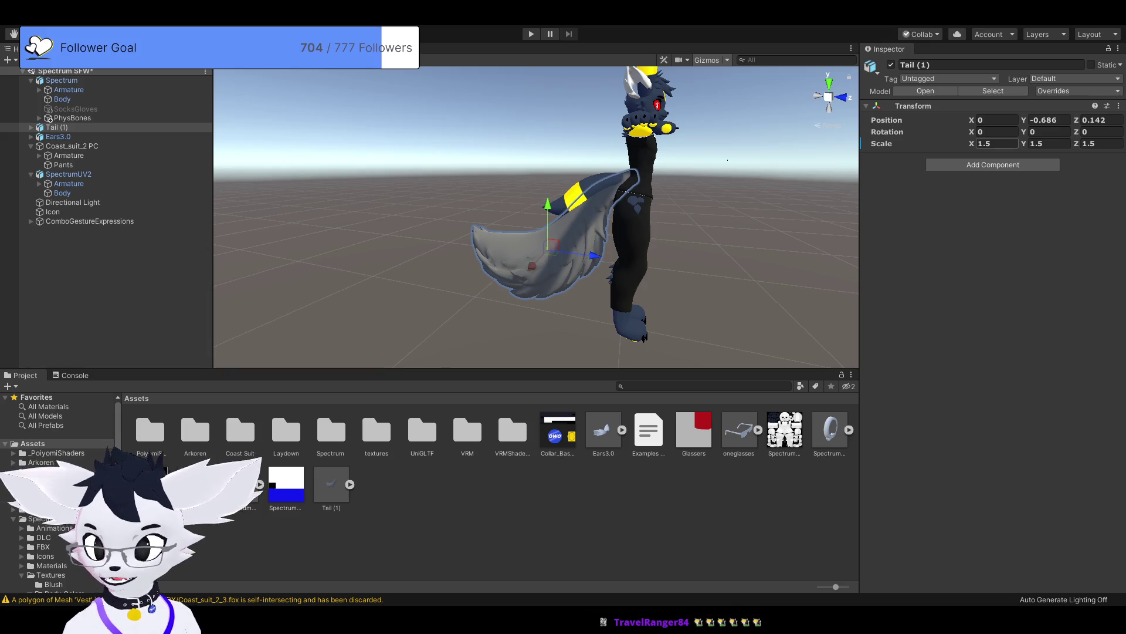
pyautogui.press('Return')
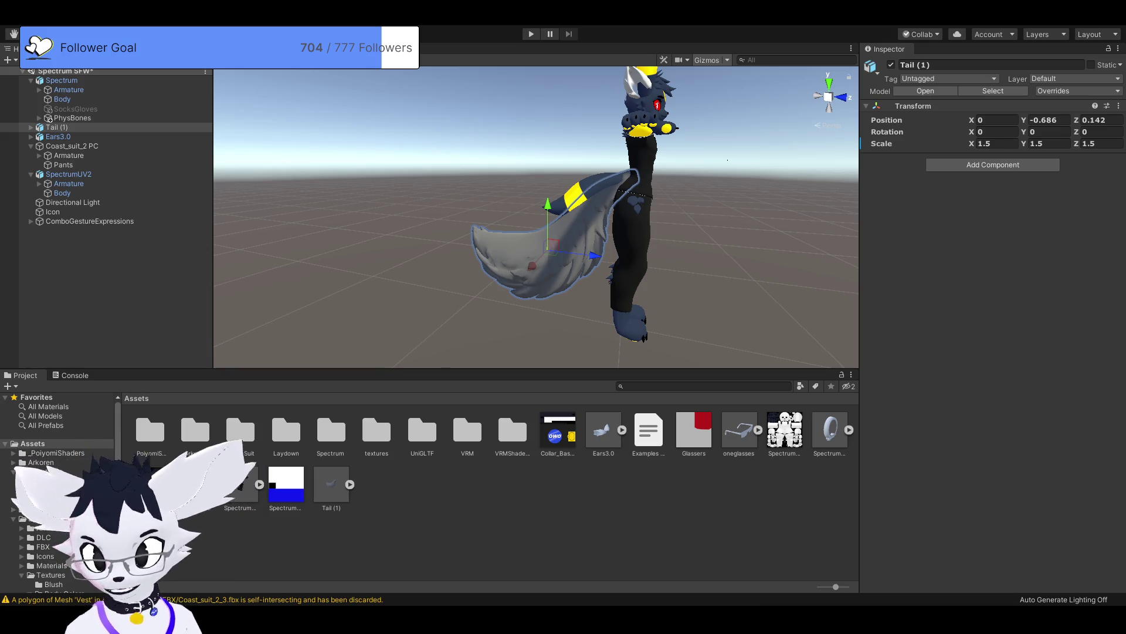
# Step: Add the oneglasses model to the scene
pyautogui.moveTo(528, 235); pyautogui.dragTo(364, 223)
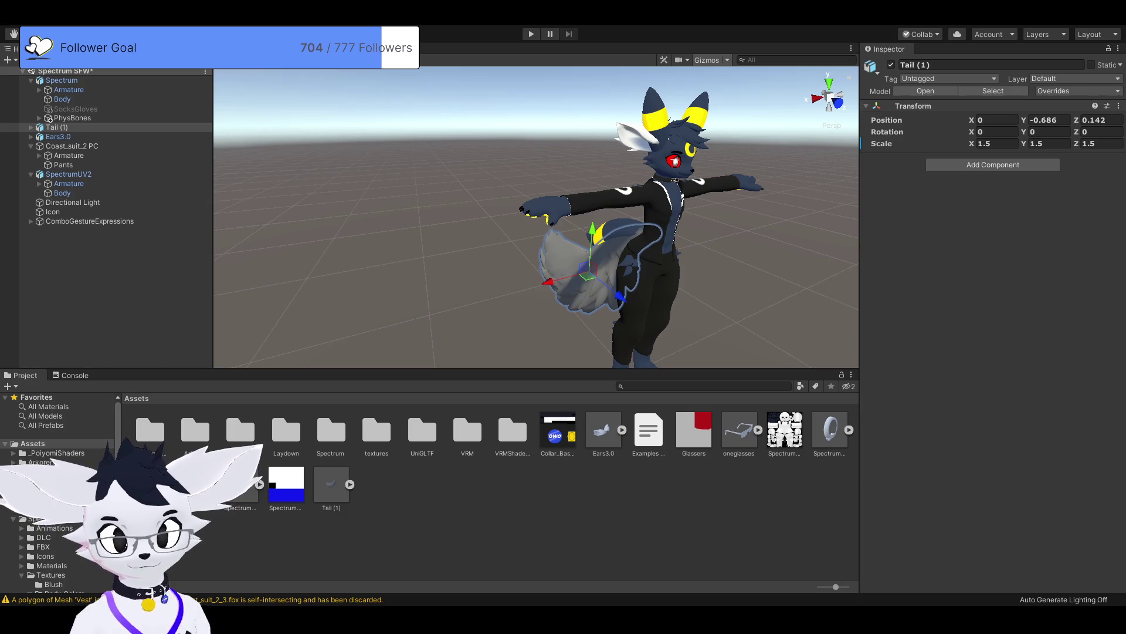
pyautogui.moveTo(587, 235); pyautogui.dragTo(504, 234)
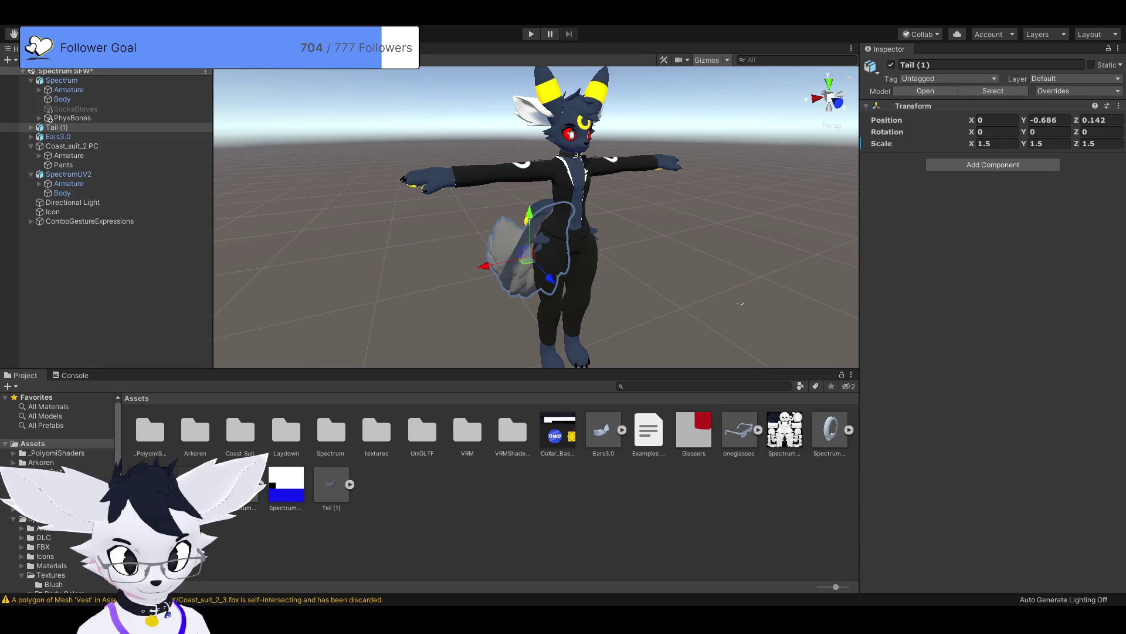
pyautogui.moveTo(739, 431); pyautogui.dragTo(741, 225)
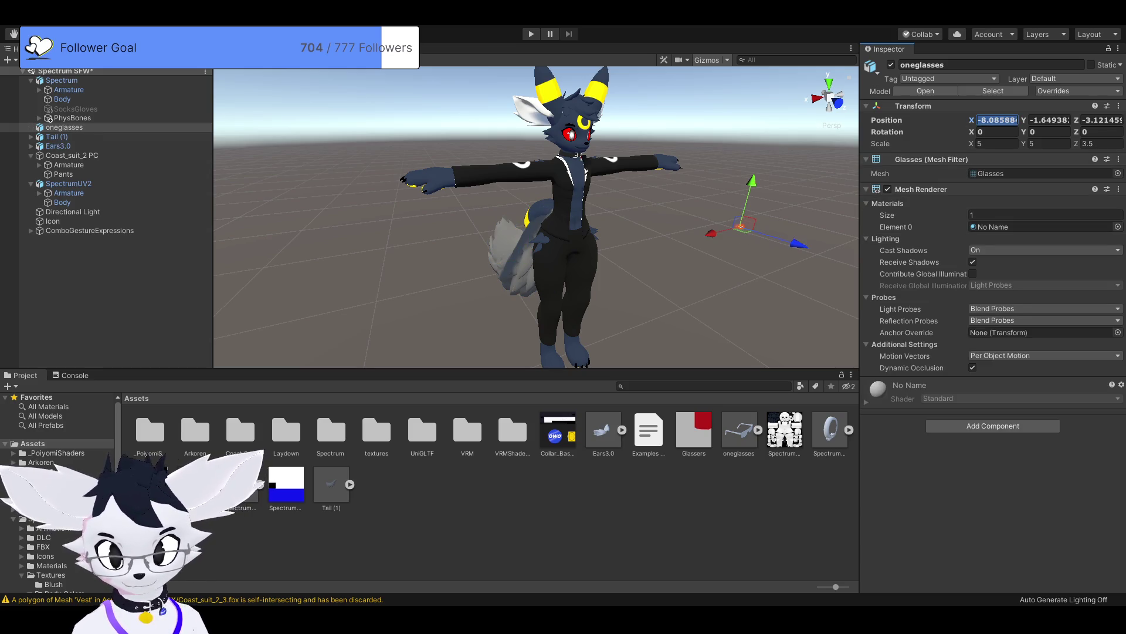
# Step: Zero the oneglasses position and raise them to Y 1.584
pyautogui.write('0')
pyautogui.press('Tab')
pyautogui.write('0')
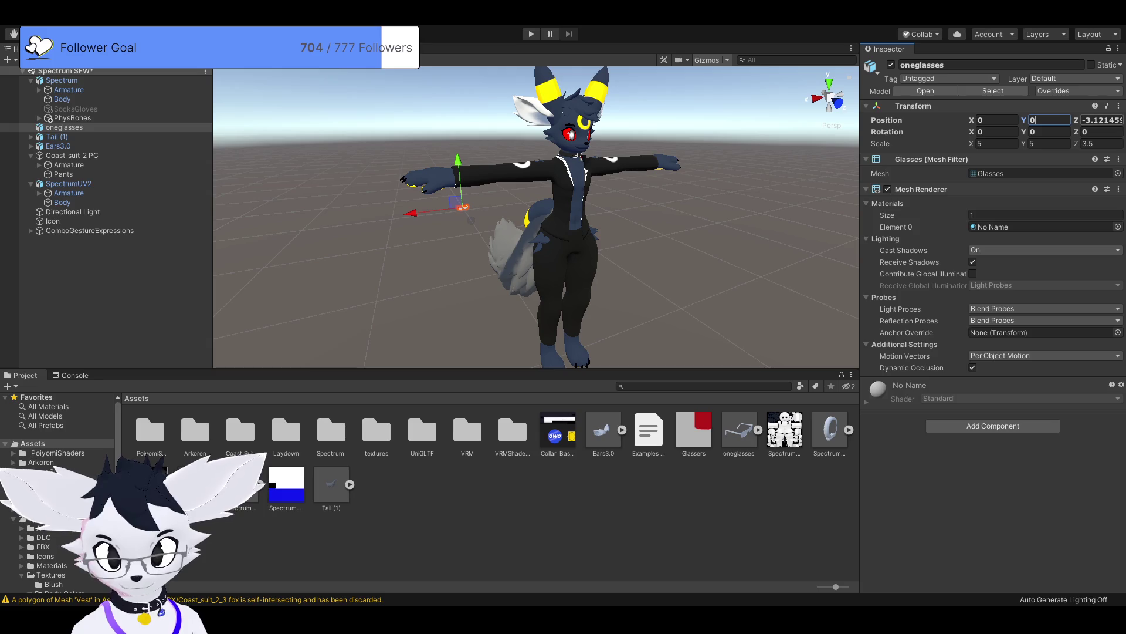
pyautogui.press('Tab')
pyautogui.write('0')
pyautogui.hotkey('shift', 'Tab')
pyautogui.write('1.584')
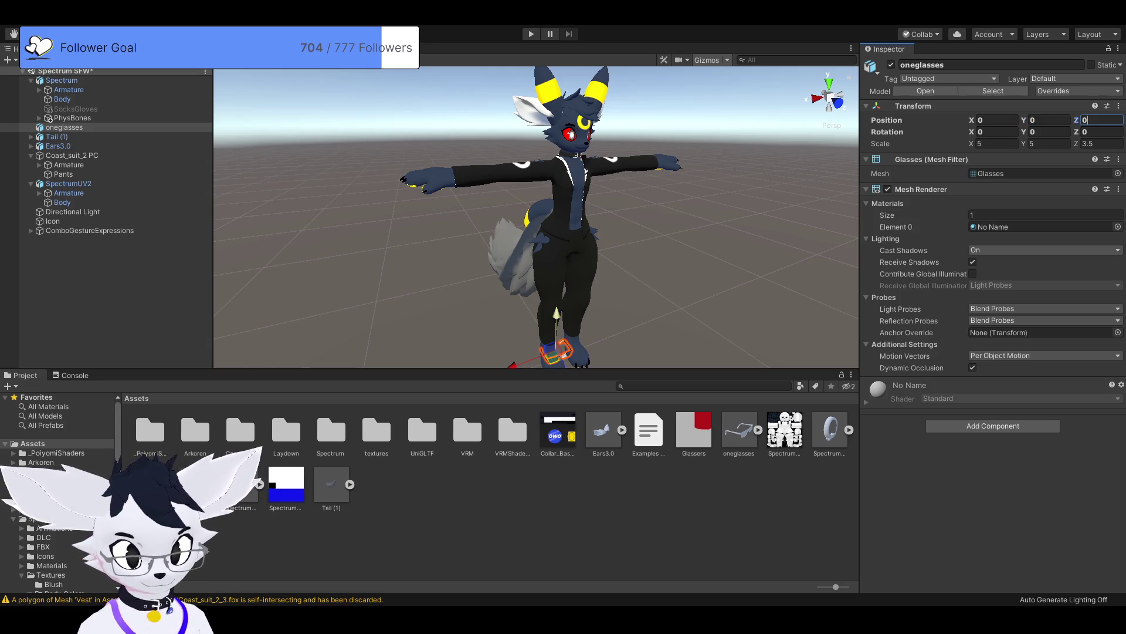
pyautogui.press('Return')
# Step: Drag the glasses down onto the head and forward onto the avatar's face
pyautogui.moveTo(1023, 120); pyautogui.dragTo(997, 119)
pyautogui.moveTo(528, 234)
pyautogui.mouseDown()
pyautogui.moveTo(605, 223)
pyautogui.moveTo(704, 270)
pyautogui.mouseUp()
pyautogui.scroll(5, 535, 217)
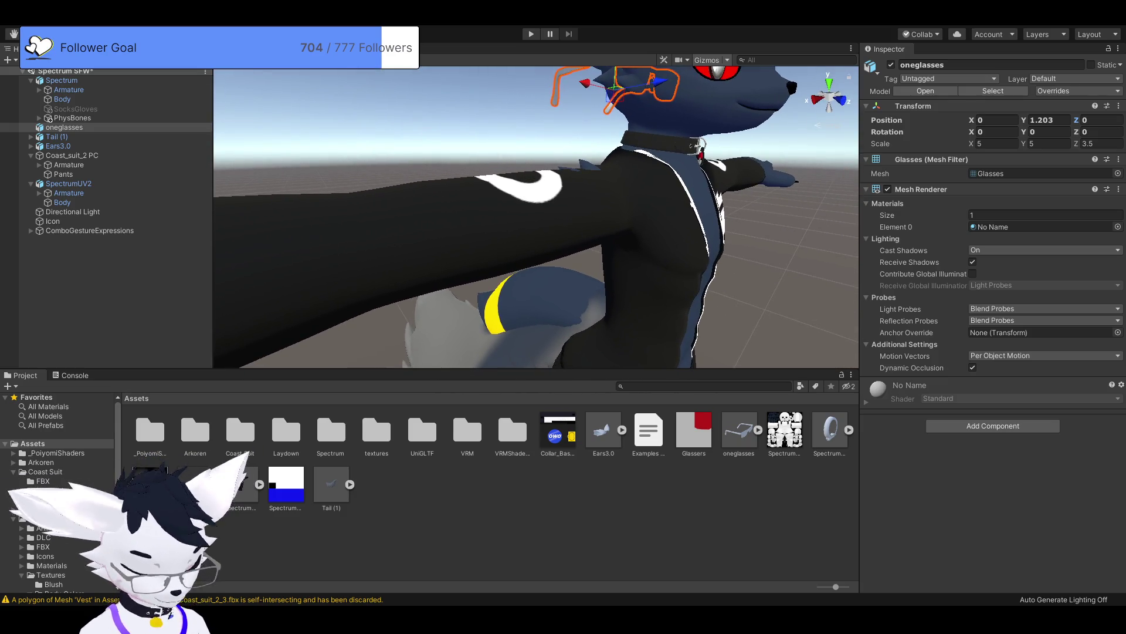
pyautogui.press('f')
pyautogui.moveTo(578, 174); pyautogui.dragTo(857, 210)
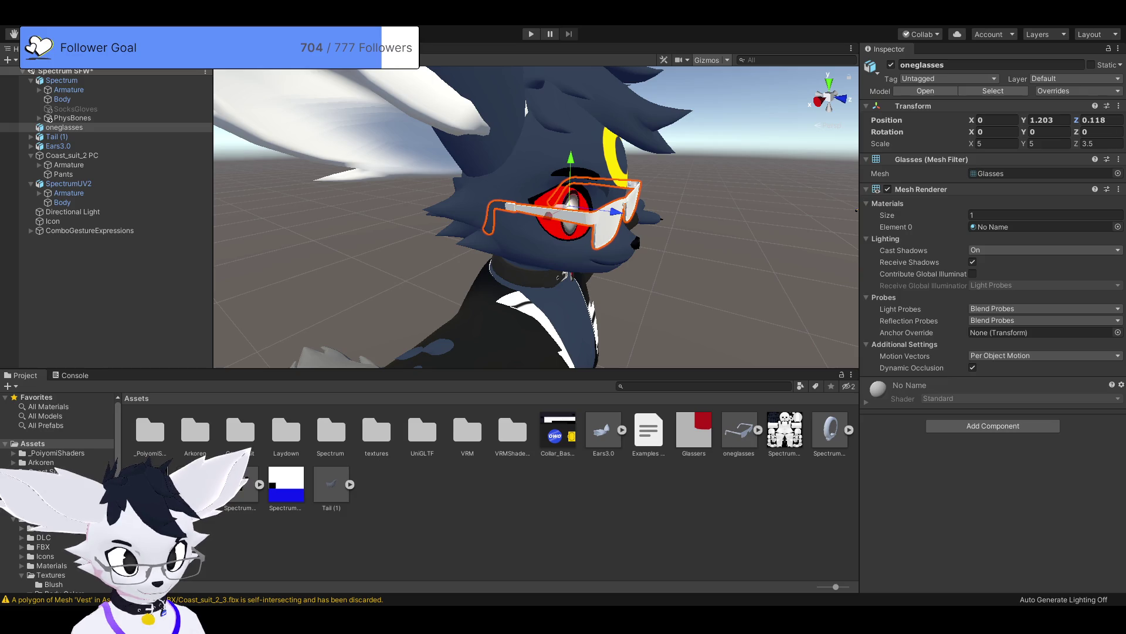
# Step: Lower the glasses slightly so they sit over the eyes, checking from front and side
pyautogui.scroll(-3, 856, 210)
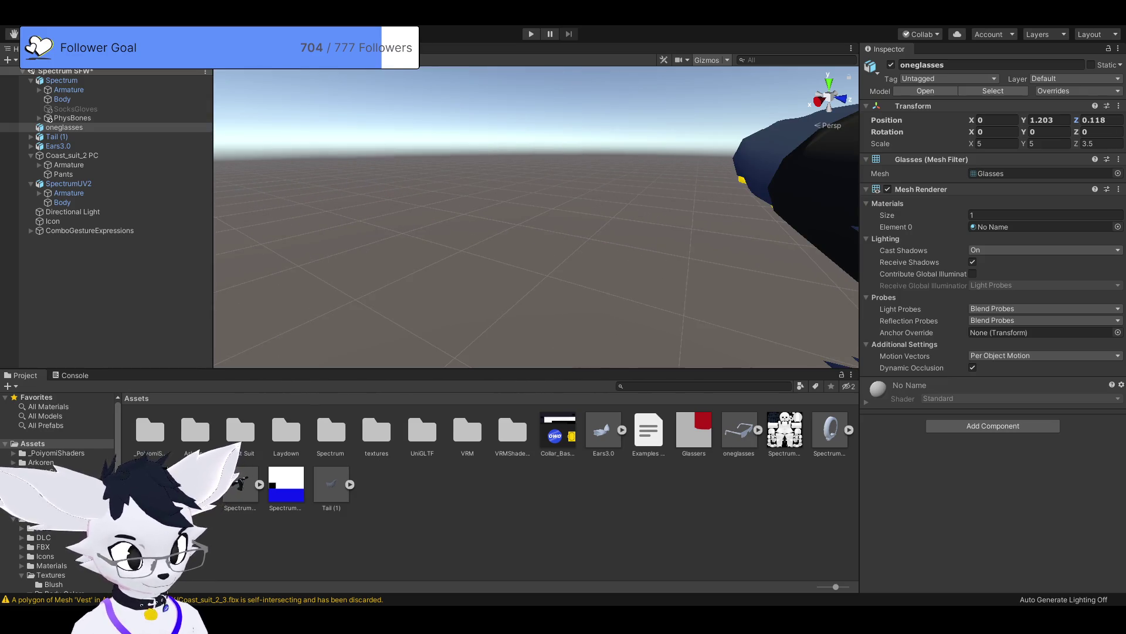
pyautogui.press('f')
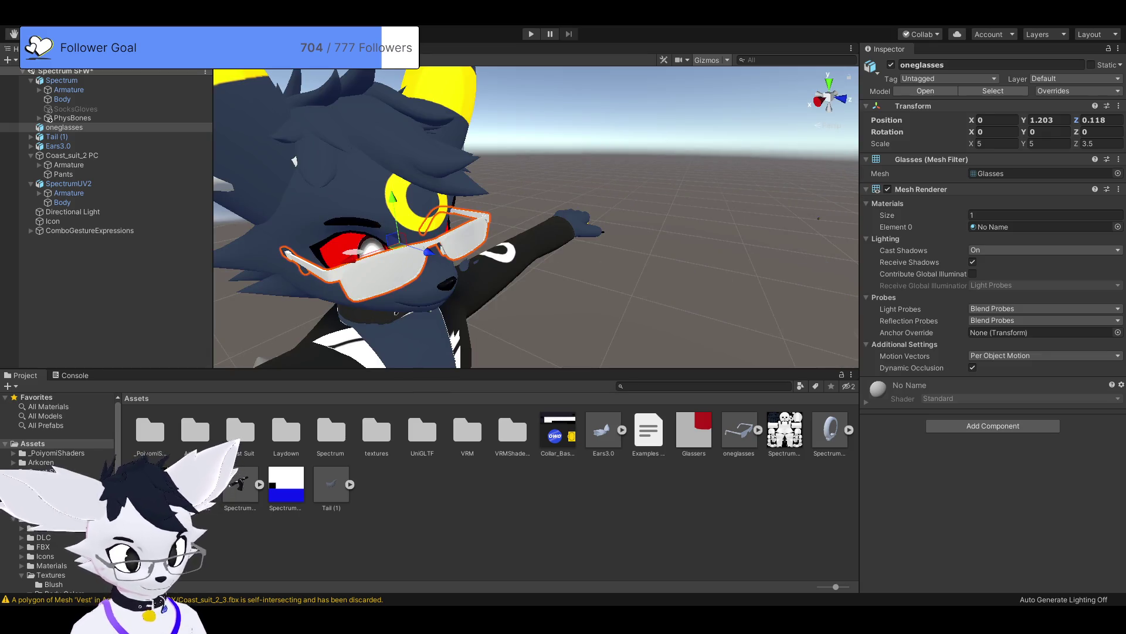
pyautogui.scroll(3, 535, 217)
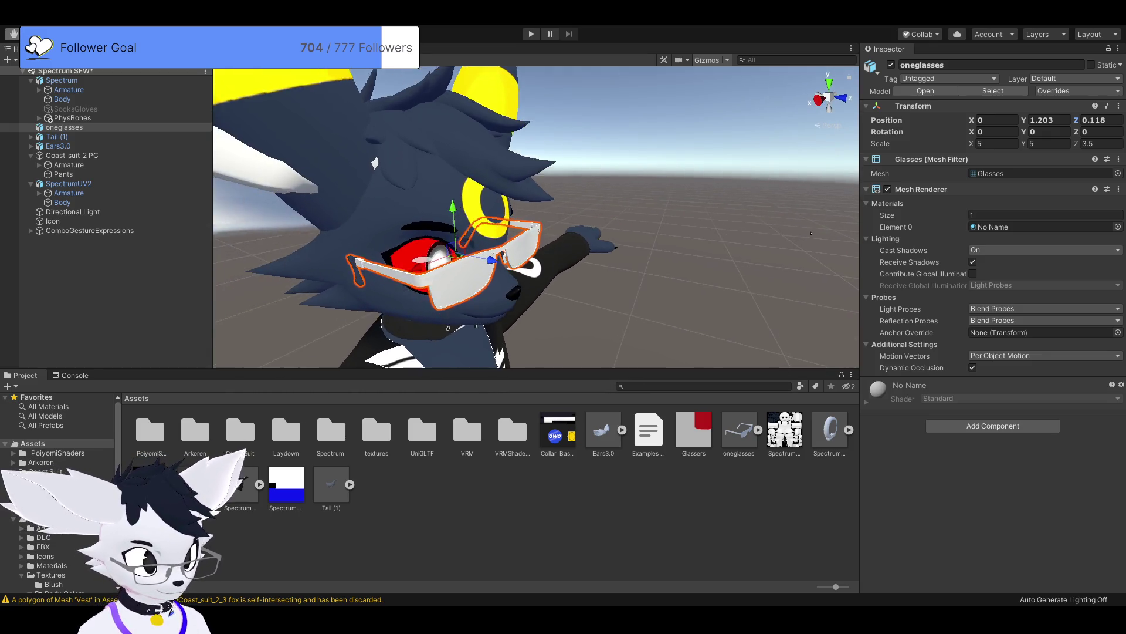
pyautogui.moveTo(811, 233); pyautogui.dragTo(810, 223)
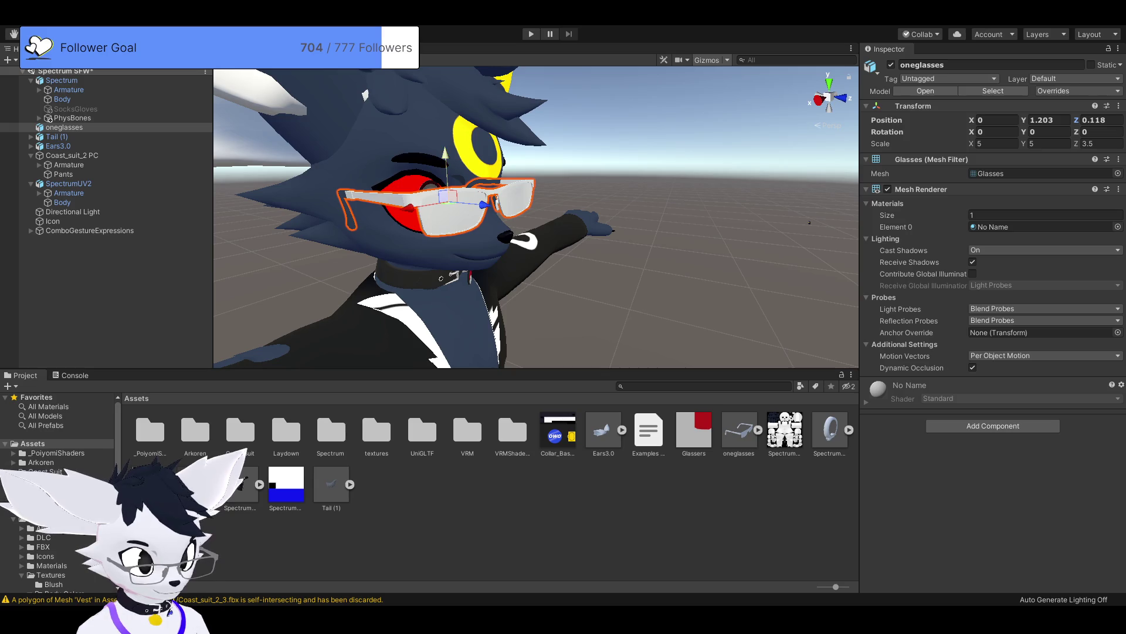
pyautogui.moveTo(446, 167); pyautogui.dragTo(448, 178)
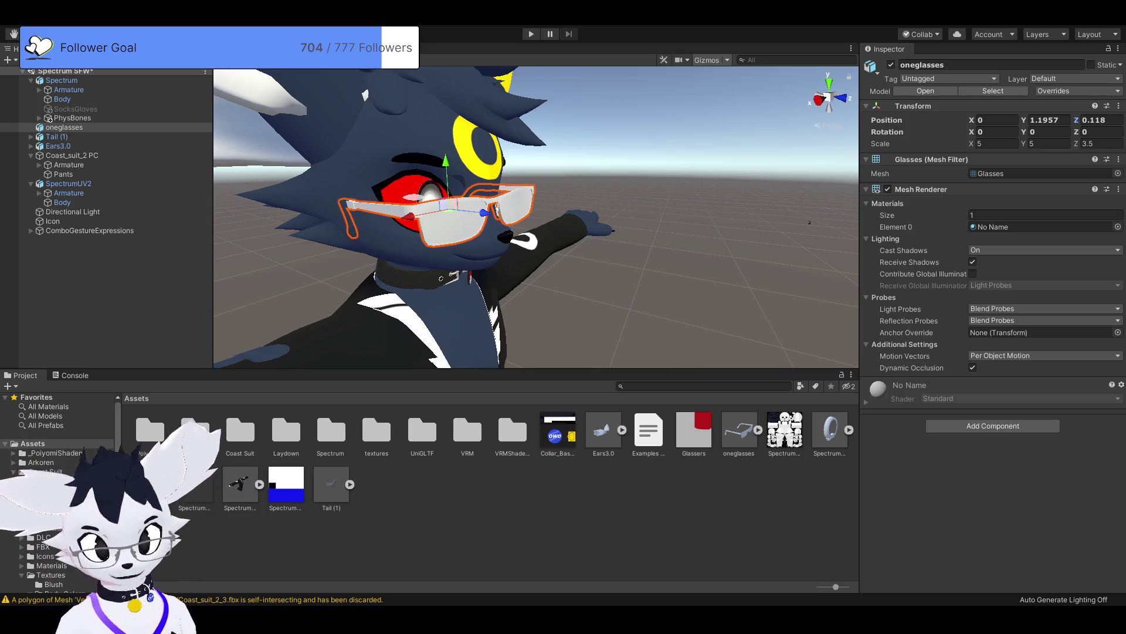
pyautogui.moveTo(810, 222)
pyautogui.mouseDown()
pyautogui.moveTo(734, 220)
pyautogui.moveTo(798, 218)
pyautogui.moveTo(757, 220)
pyautogui.mouseUp()
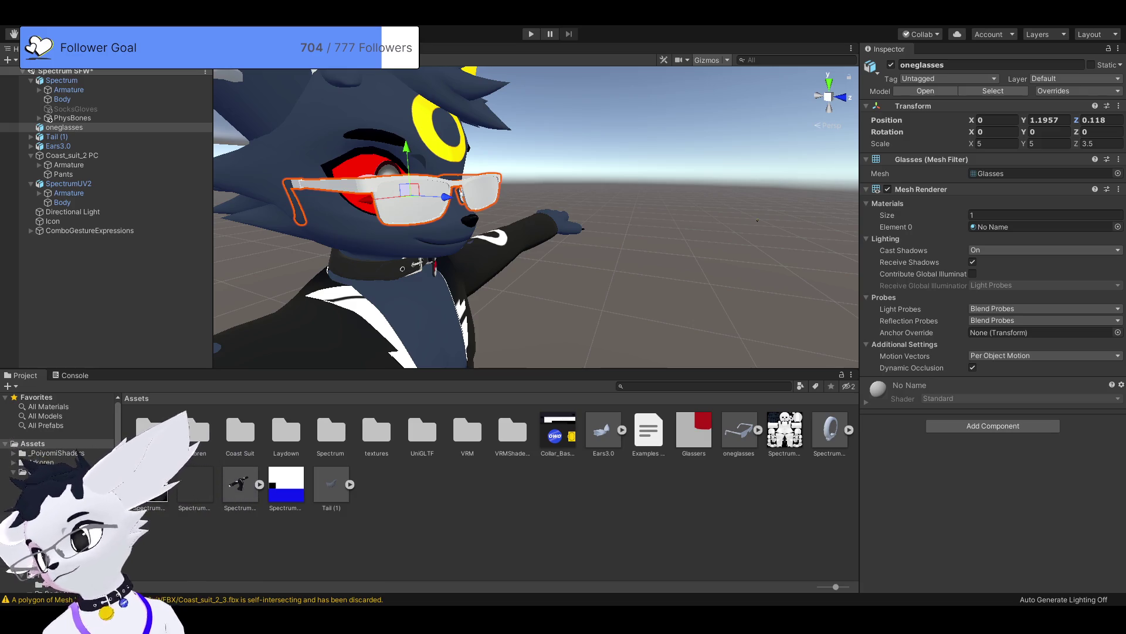
pyautogui.scroll(-5, 536, 217)
pyautogui.moveTo(535, 217); pyautogui.dragTo(598, 217)
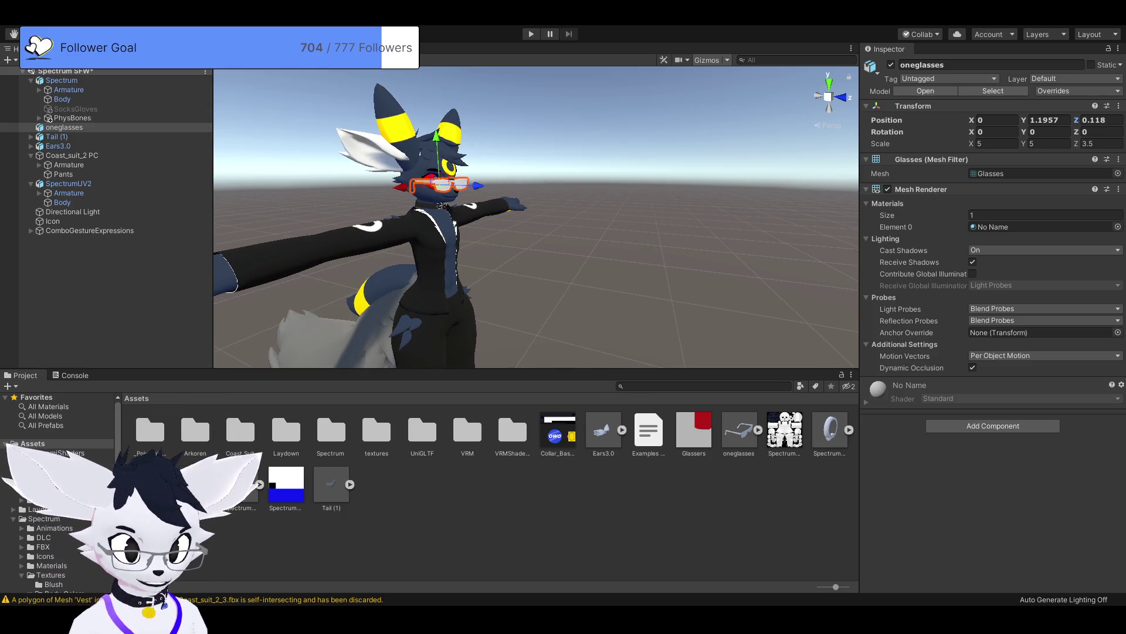
pyautogui.scroll(5, 762, 214)
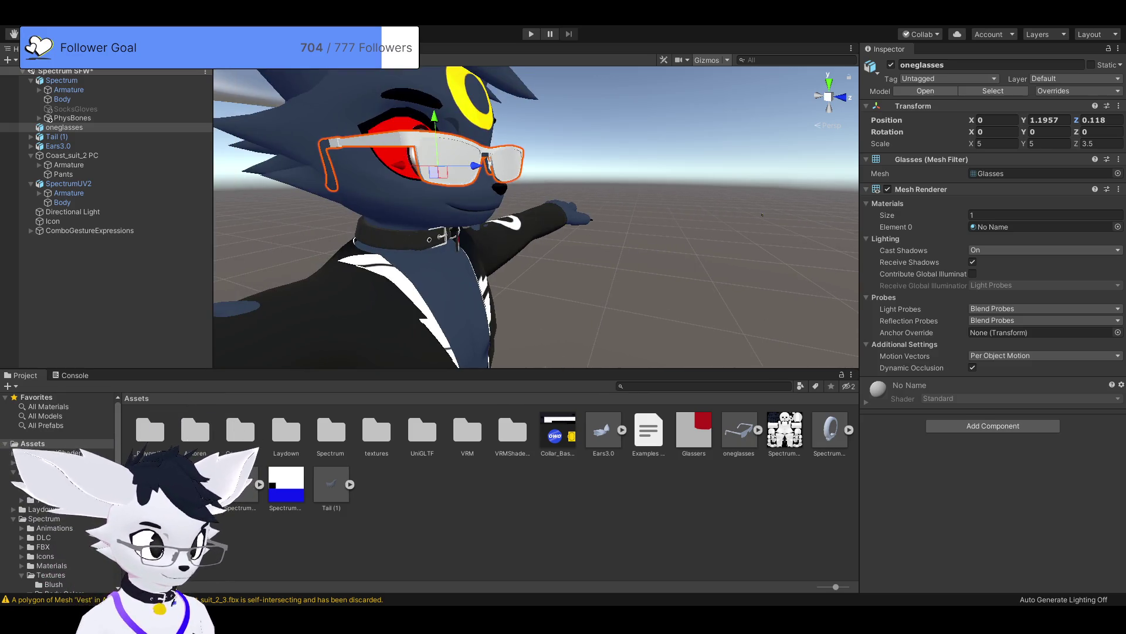
pyautogui.click(434, 238)
# Step: Select SpectrumCollarQuest and set its X, Y and Z position to 0
pyautogui.click(762, 214)
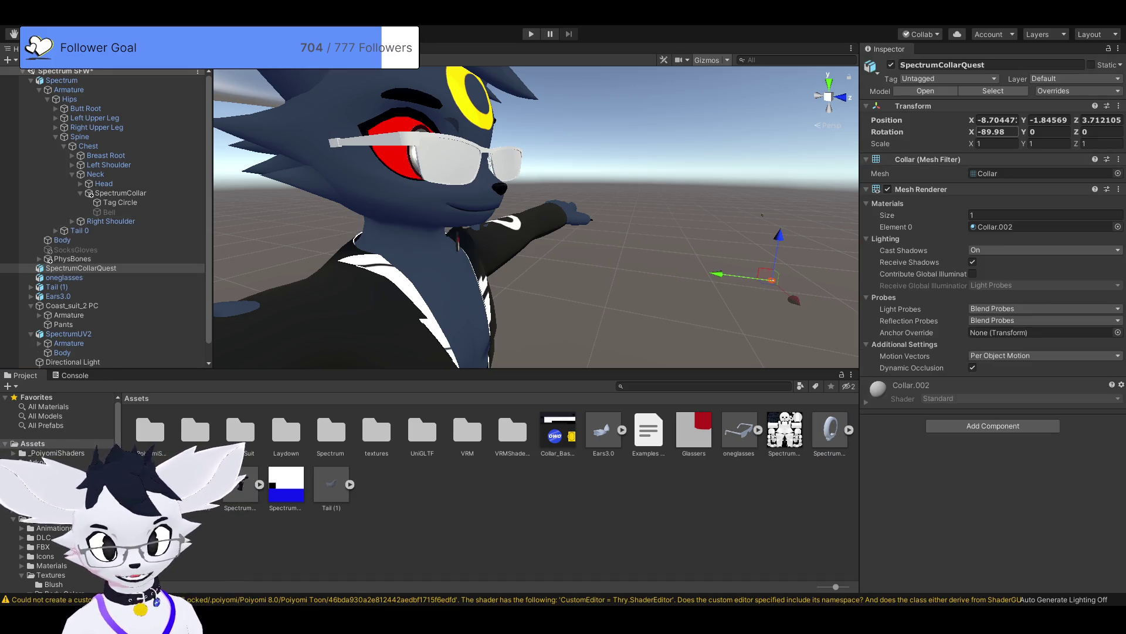
pyautogui.write('0')
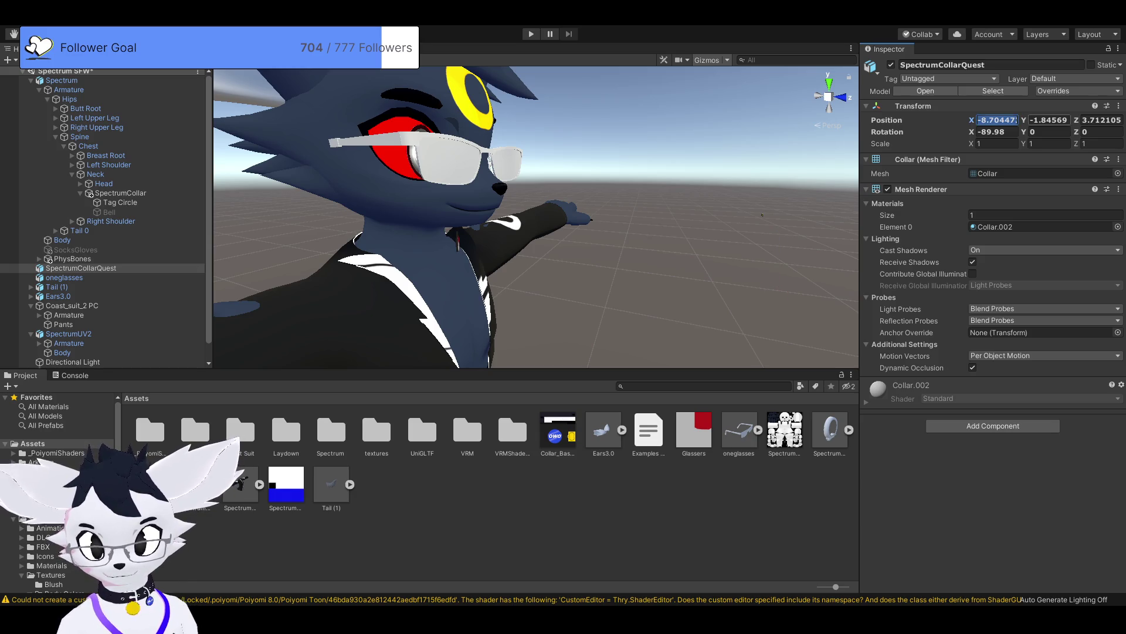
pyautogui.press('Tab')
pyautogui.write('0')
pyautogui.press('Tab')
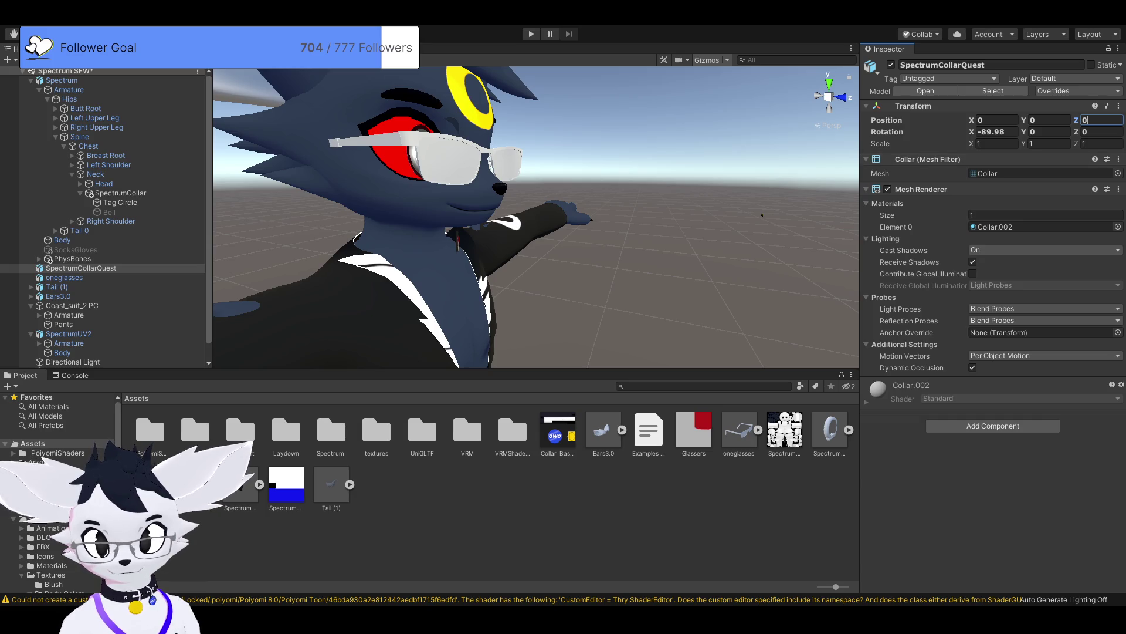
pyautogui.press('Return')
# Step: Raise the collar from the feet up to the neck and shift it forward
pyautogui.scroll(-5, 536, 217)
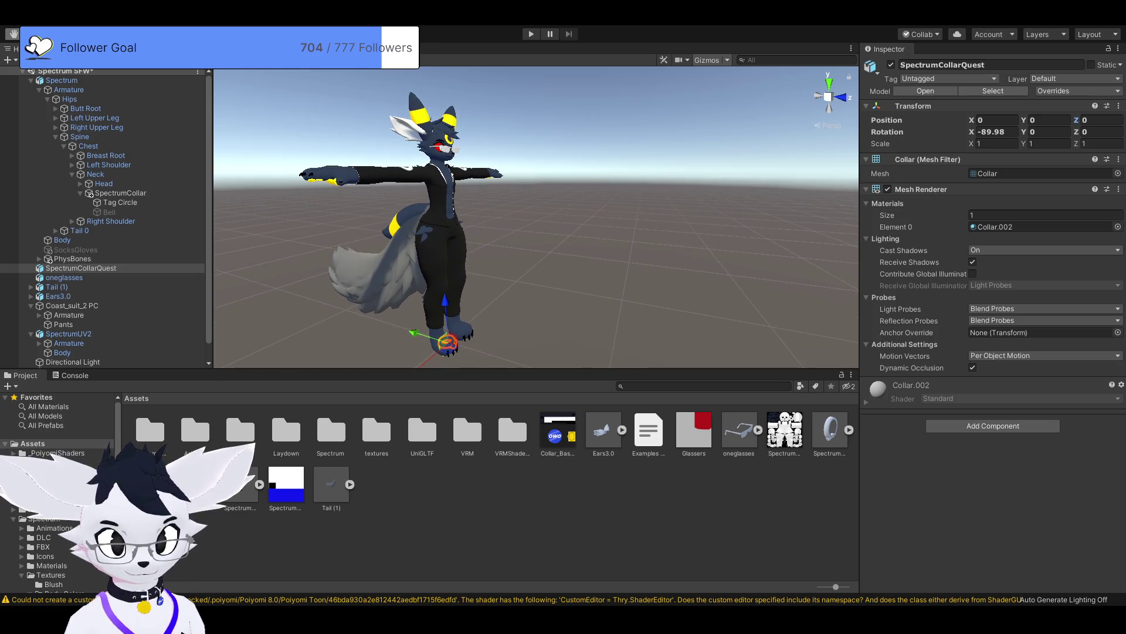
pyautogui.moveTo(446, 303); pyautogui.dragTo(445, 124)
pyautogui.scroll(3, 536, 217)
pyautogui.scroll(3, 536, 217)
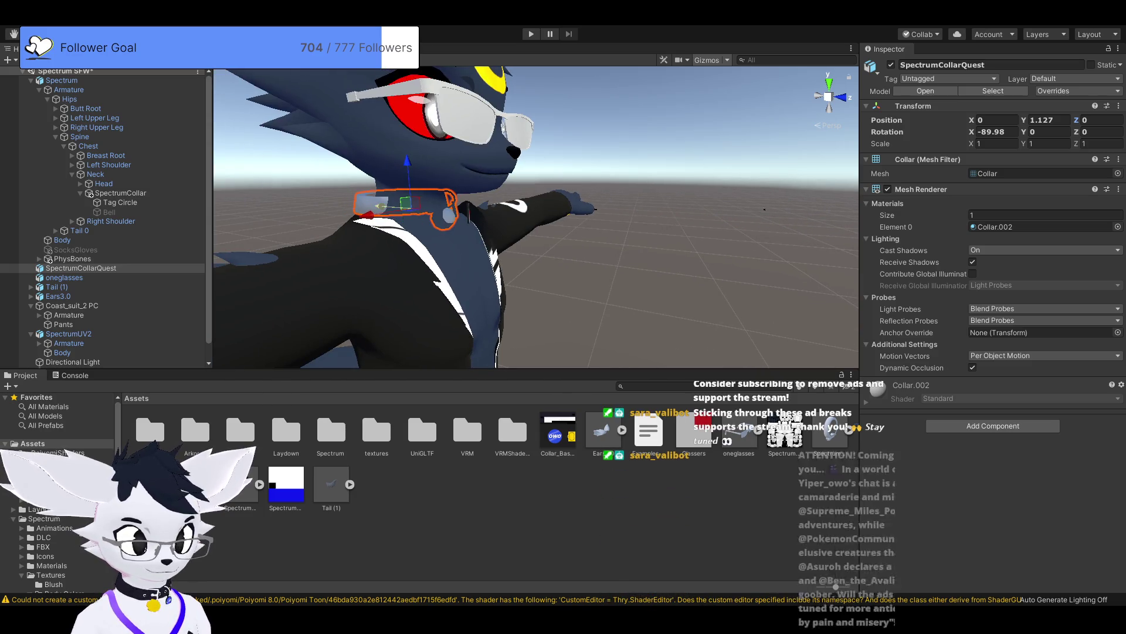
pyautogui.moveTo(408, 167); pyautogui.dragTo(420, 161)
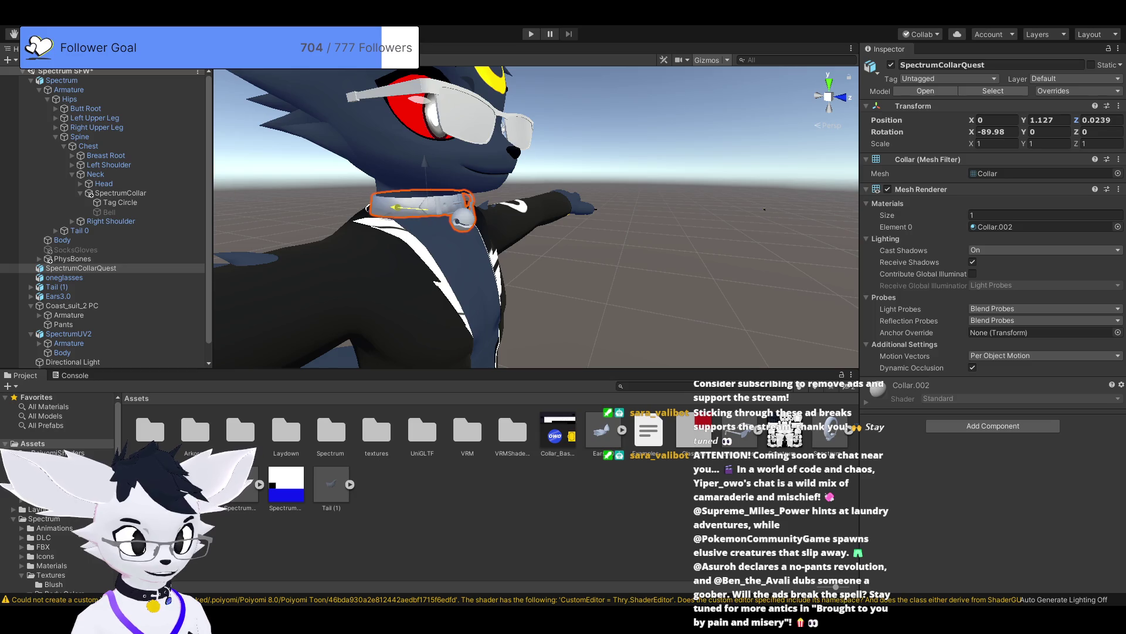
pyautogui.scroll(5, 536, 217)
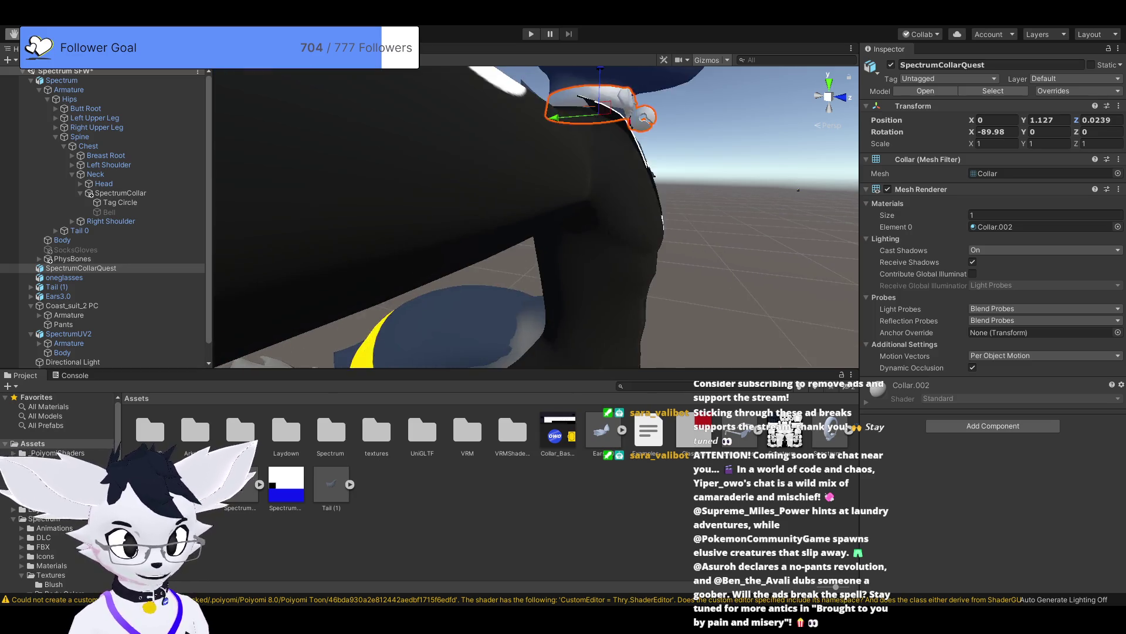
pyautogui.scroll(-5, 536, 217)
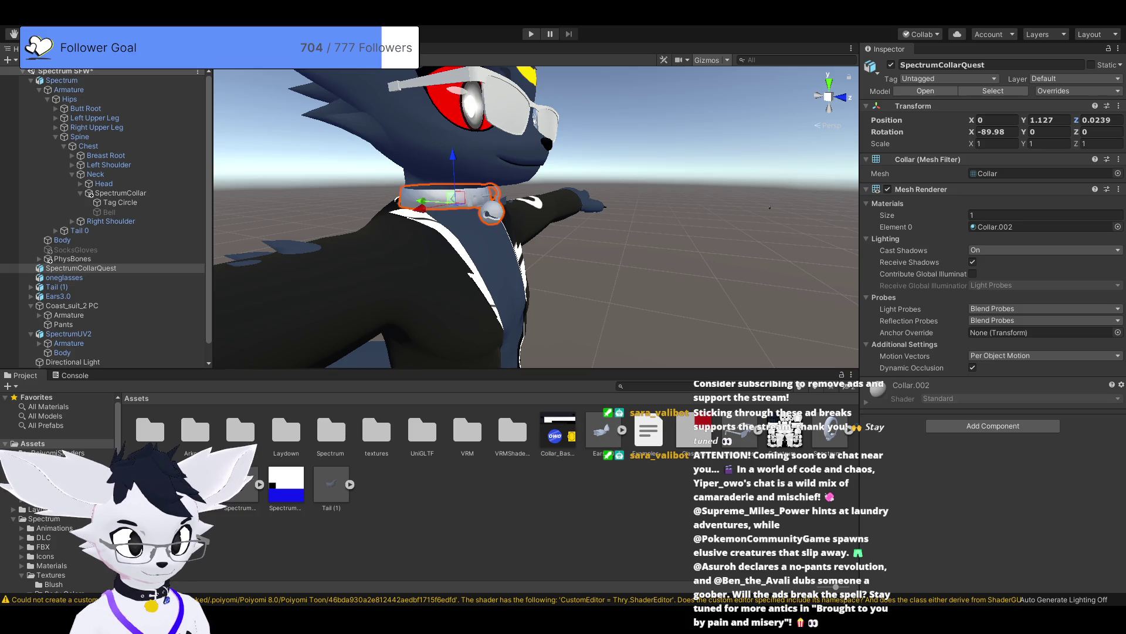
pyautogui.moveTo(433, 201)
pyautogui.mouseDown()
pyautogui.moveTo(352, 211)
pyautogui.moveTo(362, 302)
pyautogui.mouseUp()
pyautogui.press('f')
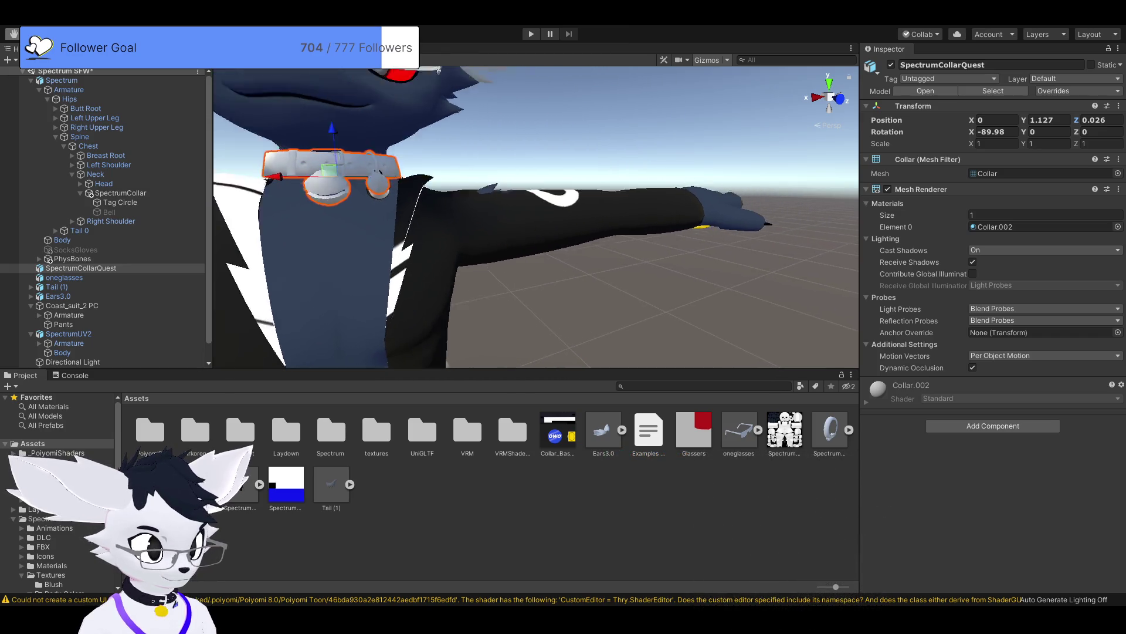
pyautogui.moveTo(486, 174); pyautogui.dragTo(358, 205)
pyautogui.write('8')
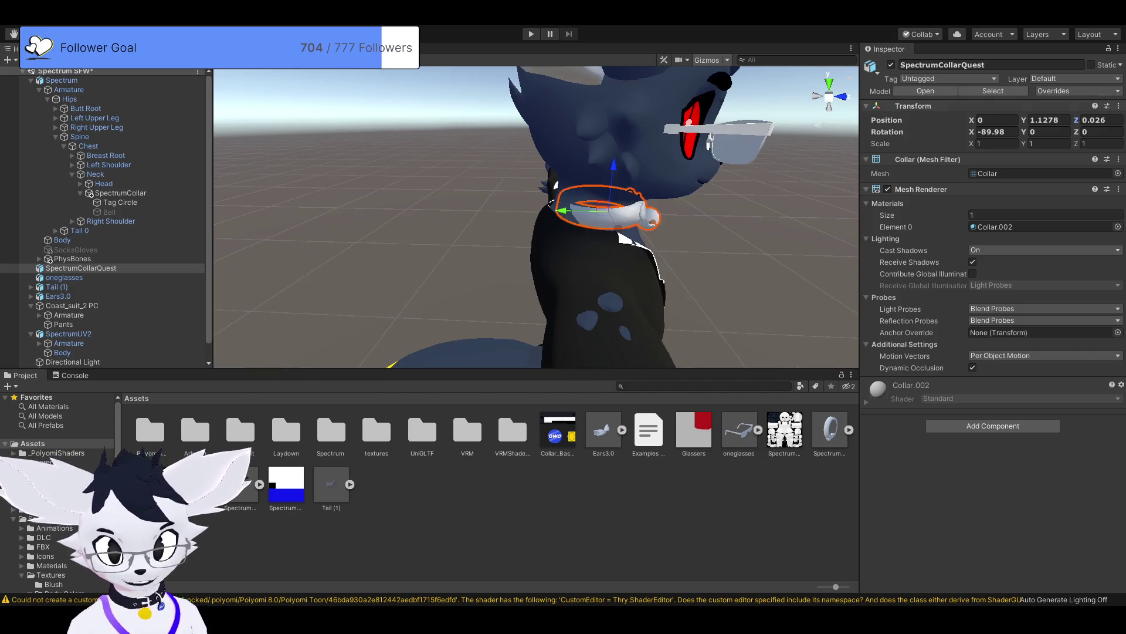
# Step: Fine-tune the collar forward and up until it sits snugly at 0, 1.1312, 0.0176
pyautogui.write('0')
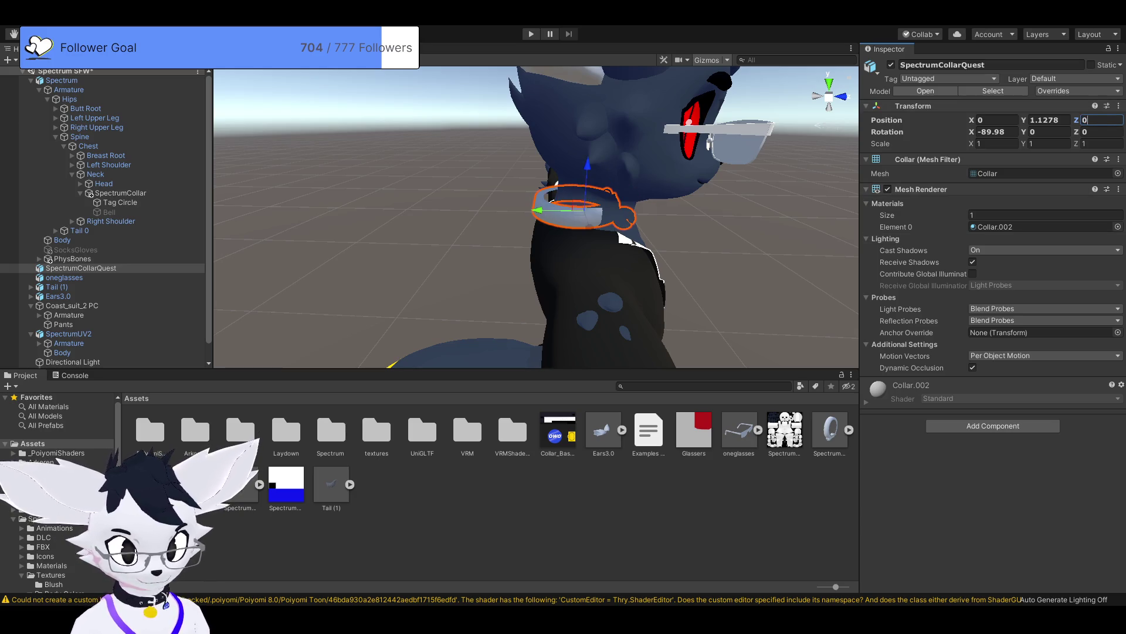
pyautogui.moveTo(698, 170); pyautogui.dragTo(679, 150)
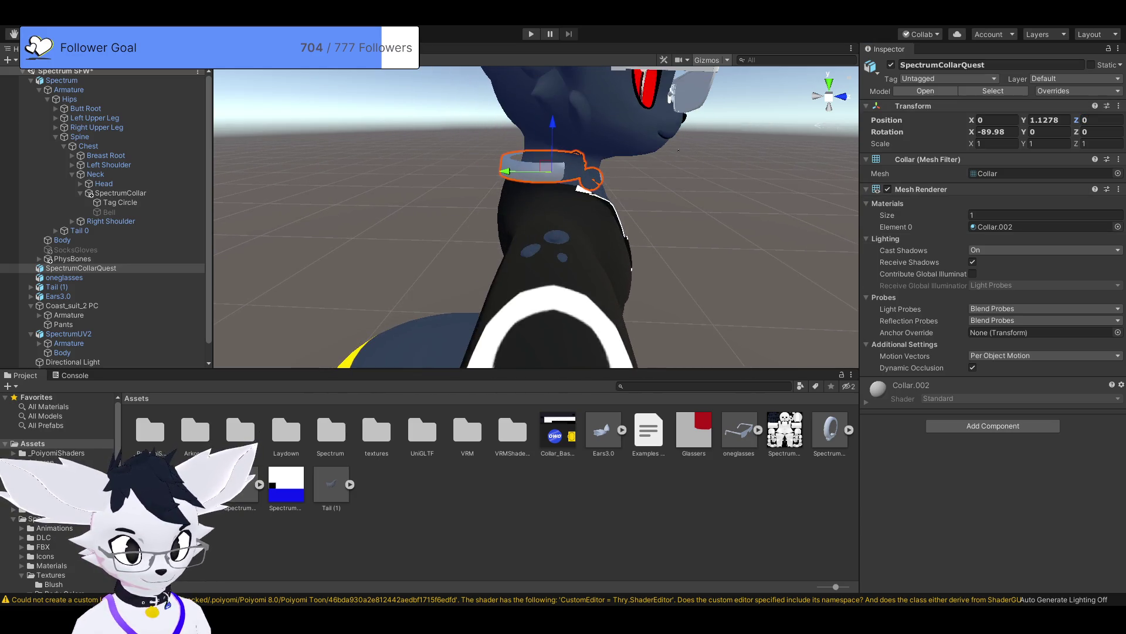
pyautogui.moveTo(504, 171); pyautogui.dragTo(516, 171)
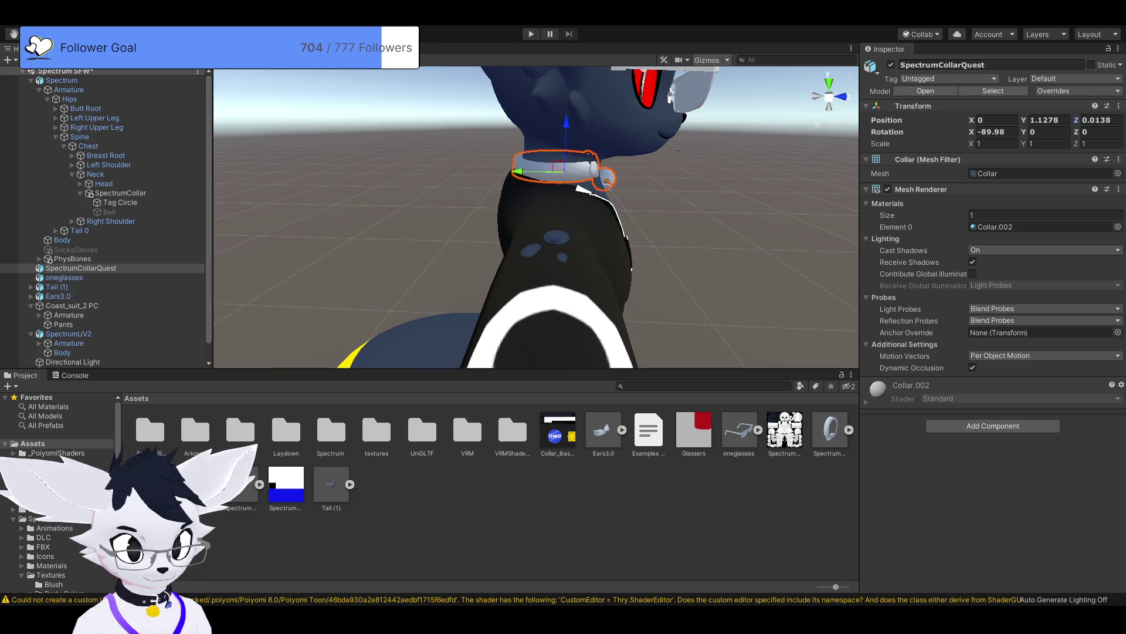
pyautogui.moveTo(565, 141); pyautogui.dragTo(566, 138)
pyautogui.moveTo(520, 169); pyautogui.dragTo(518, 168)
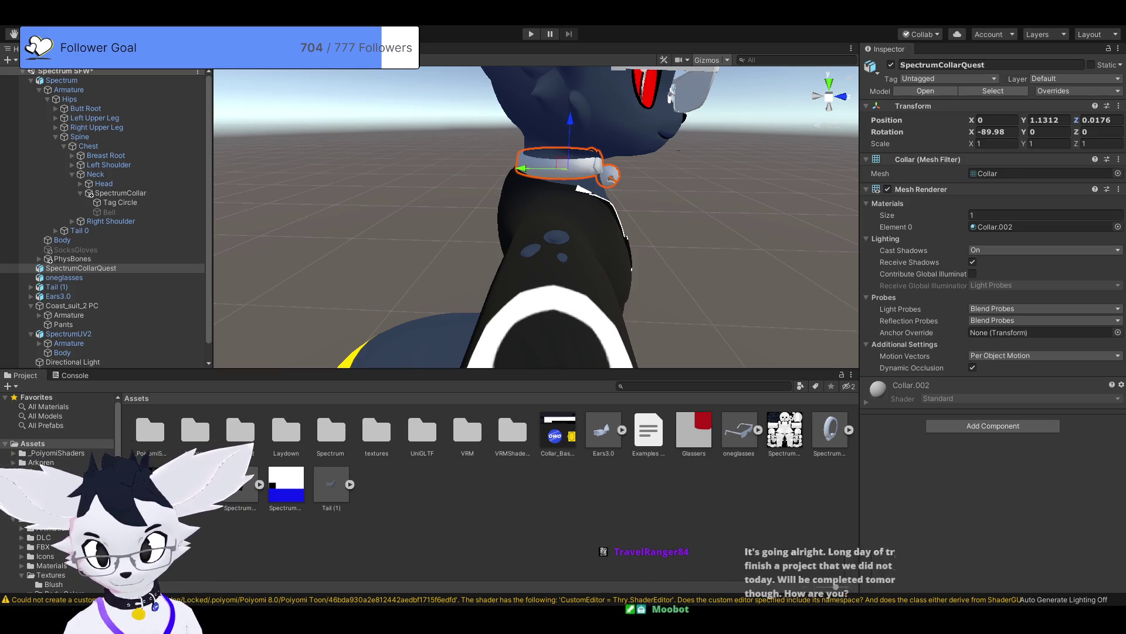
pyautogui.moveTo(679, 151); pyautogui.dragTo(668, 153)
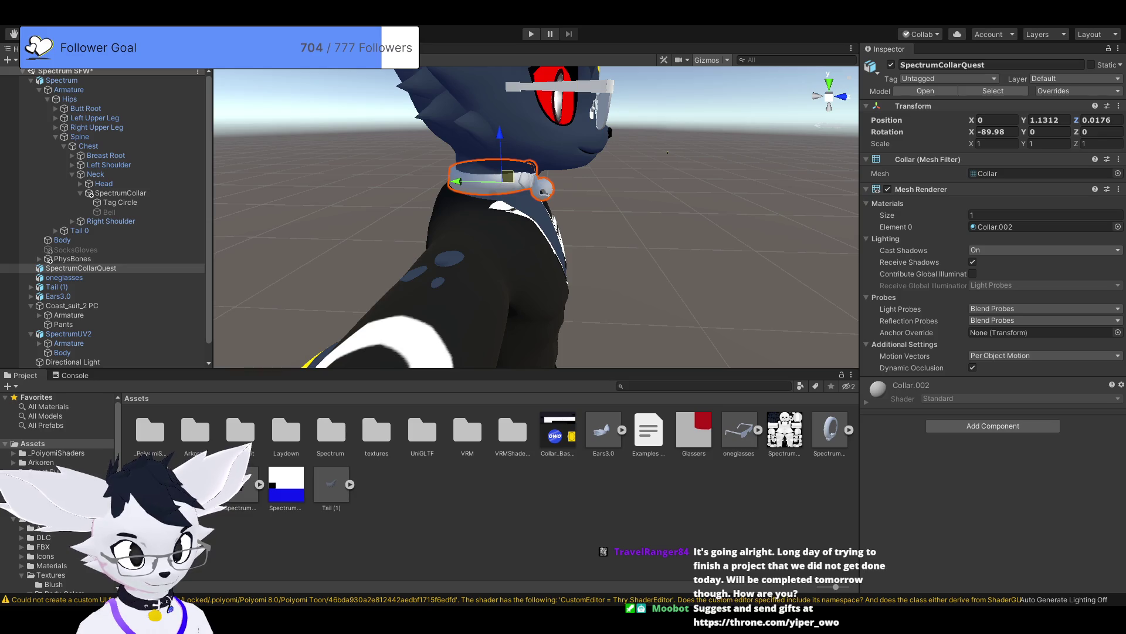
pyautogui.moveTo(668, 153); pyautogui.dragTo(669, 154)
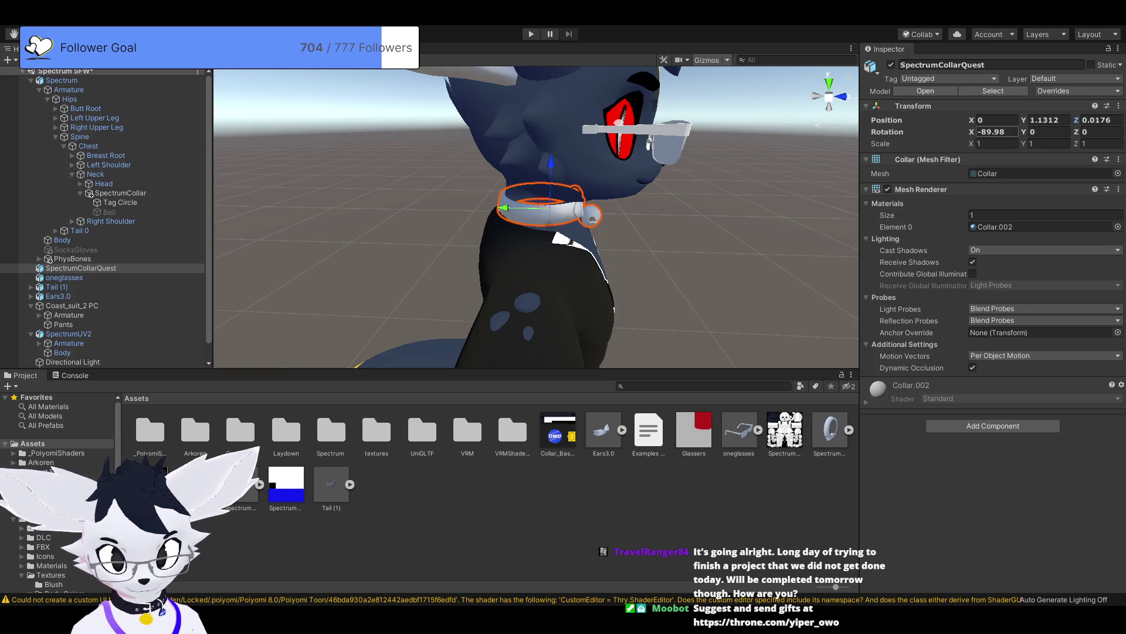
pyautogui.click(913, 106)
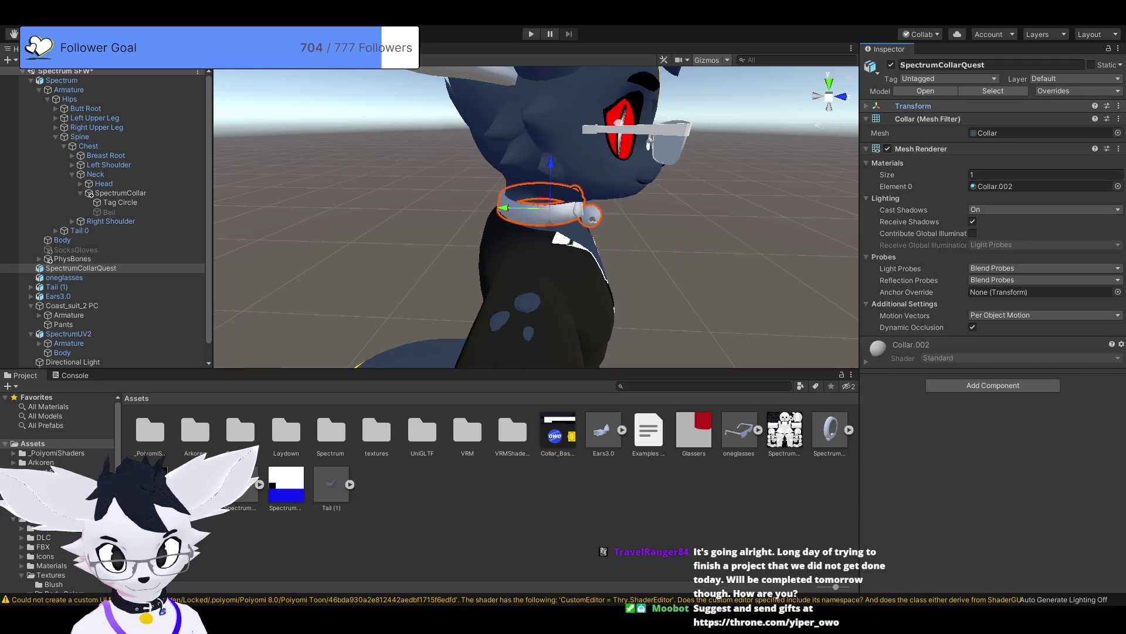
# Step: Tilt the collar on X from -89.98 to about -82.6 with the Rotate tool
pyautogui.click(913, 106)
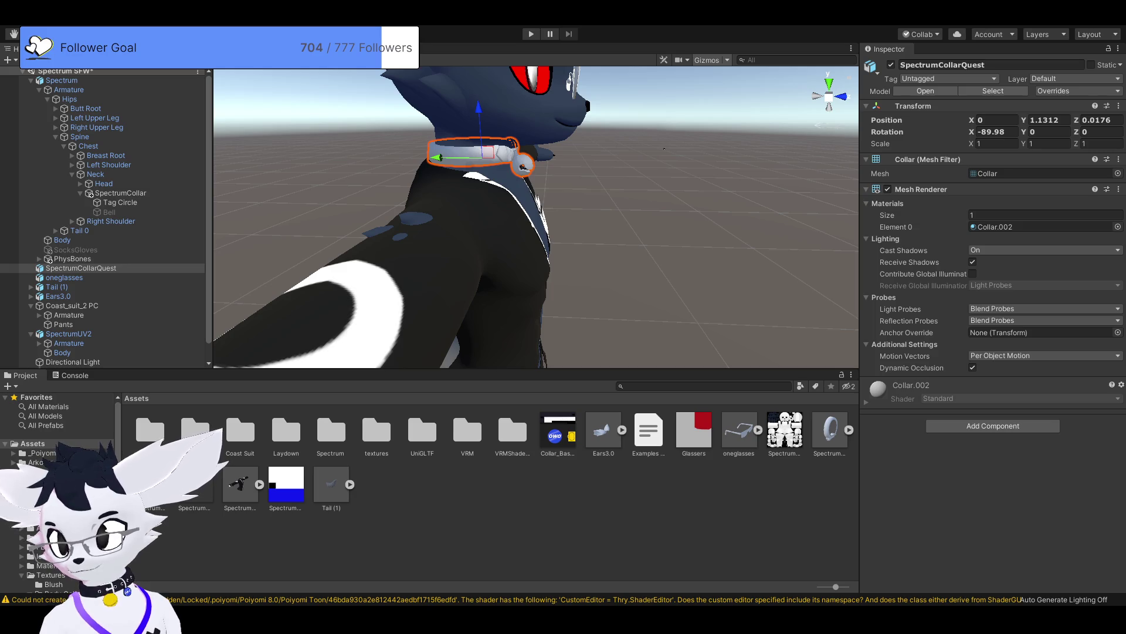
pyautogui.press('e')
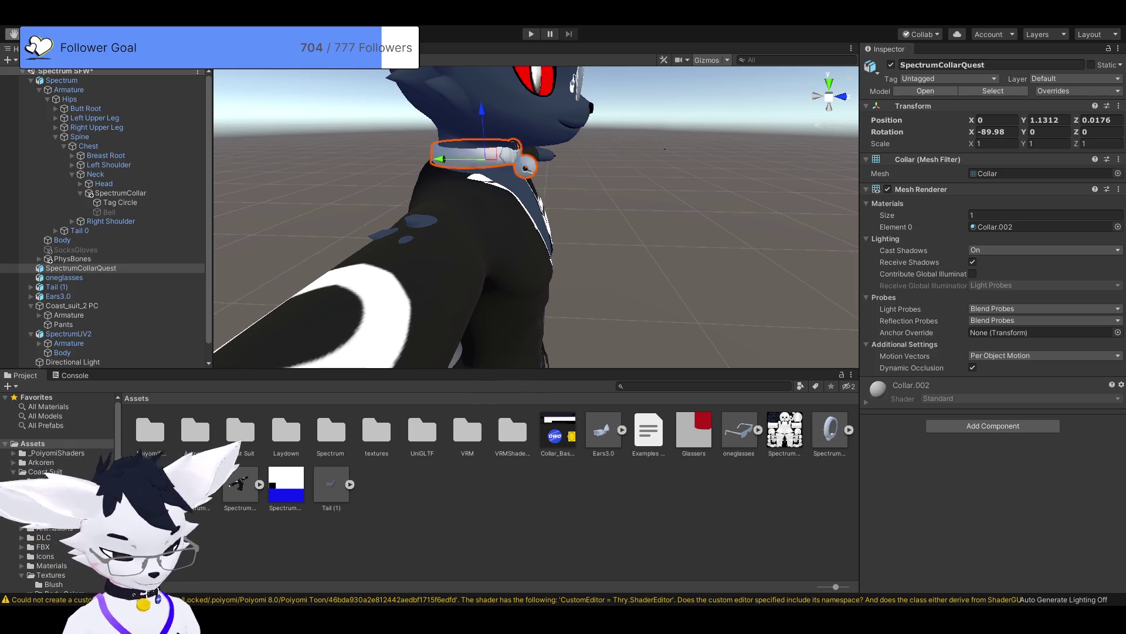
pyautogui.moveTo(519, 128); pyautogui.dragTo(514, 119)
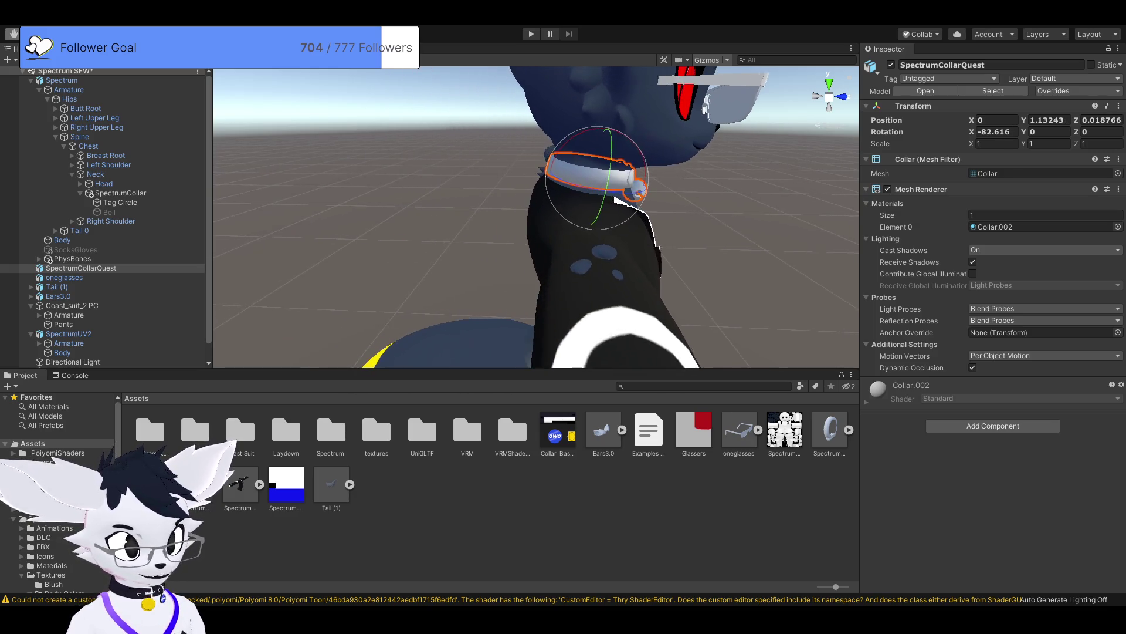
pyautogui.moveTo(692, 153)
pyautogui.mouseDown()
pyautogui.moveTo(598, 143)
pyautogui.moveTo(675, 146)
pyautogui.moveTo(744, 108)
pyautogui.moveTo(480, 263)
pyautogui.moveTo(511, 240)
pyautogui.moveTo(464, 250)
pyautogui.mouseUp()
pyautogui.moveTo(528, 235)
pyautogui.mouseDown()
pyautogui.moveTo(205, 234)
pyautogui.moveTo(434, 270)
pyautogui.mouseUp()
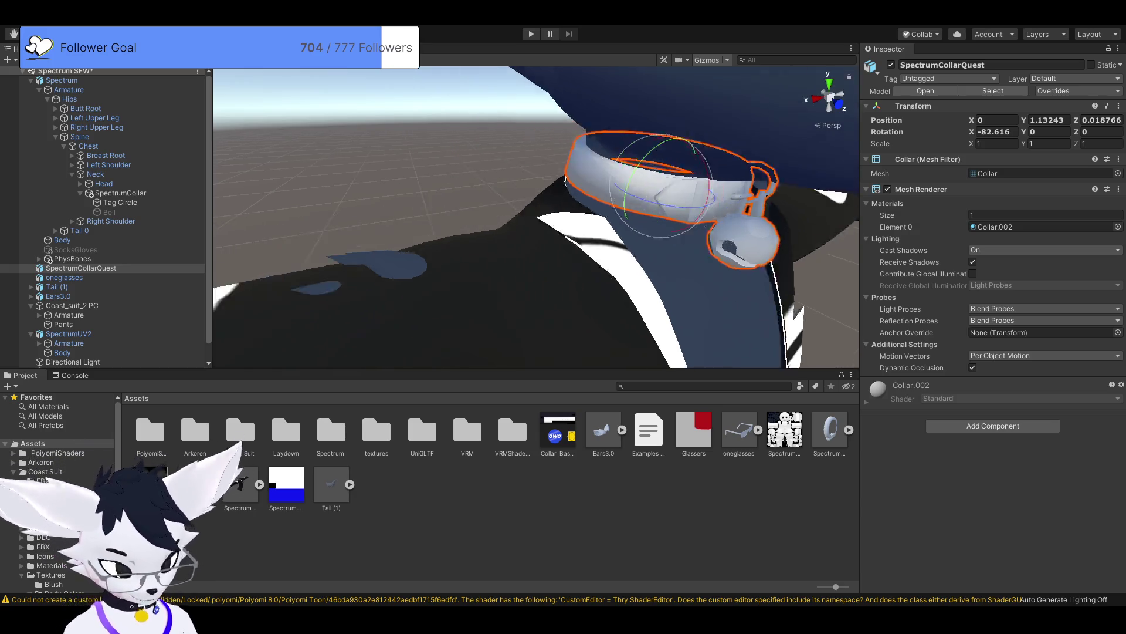
# Step: Nudge the collar back and forth with the Move tool, settling at Z 0.0212
pyautogui.press('f')
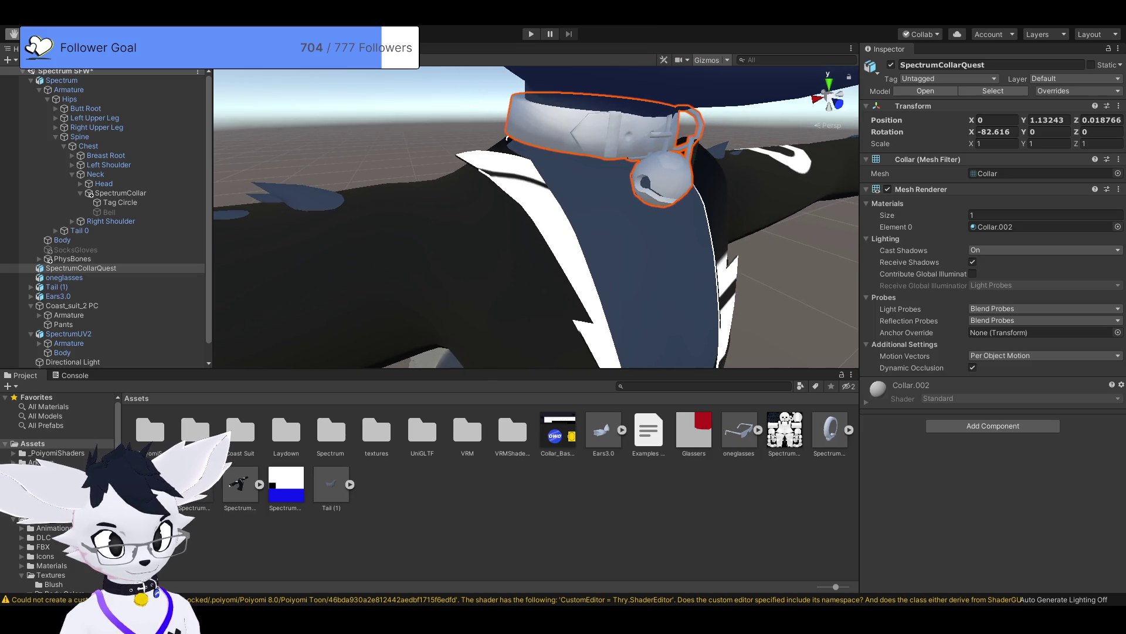
pyautogui.press('e')
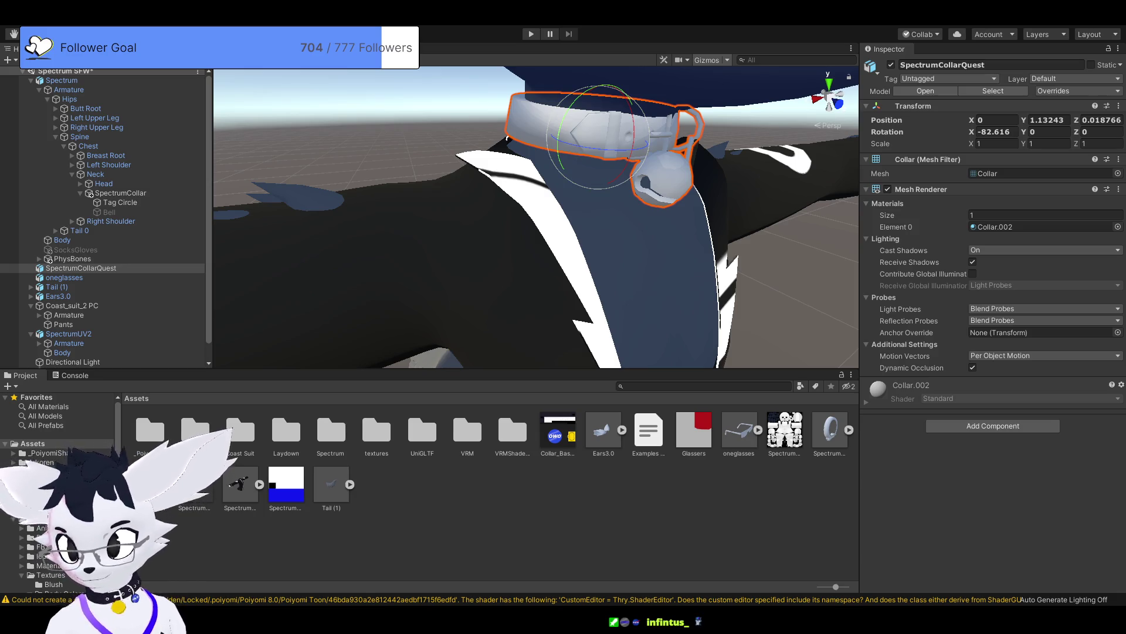
pyautogui.press('w')
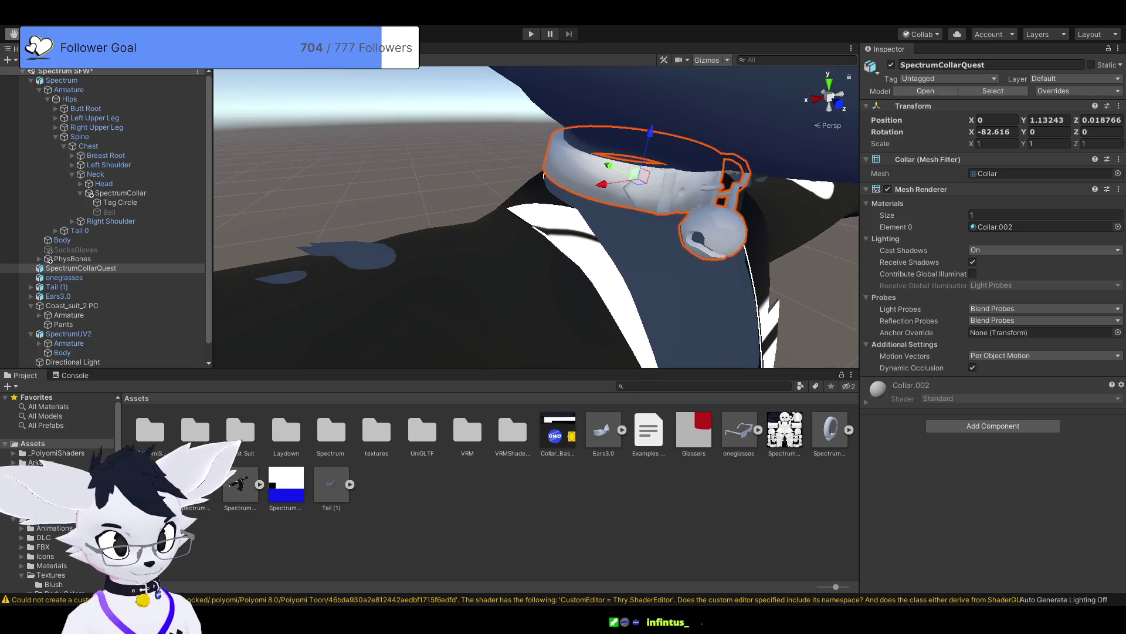
pyautogui.press('Left')
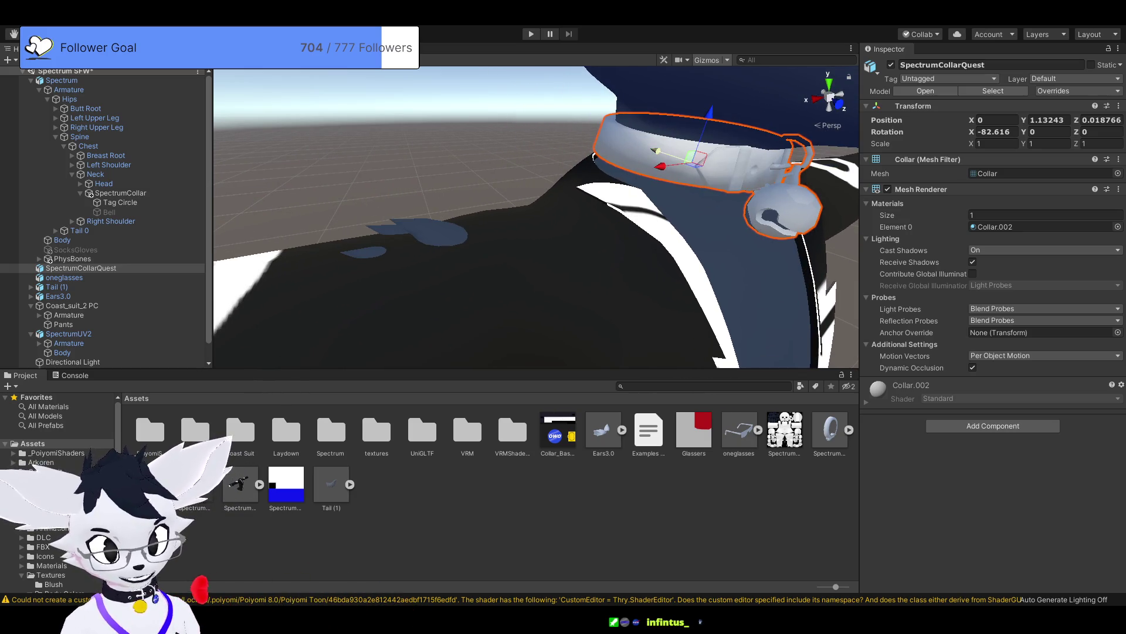
pyautogui.moveTo(657, 151); pyautogui.dragTo(666, 153)
pyautogui.press('Left')
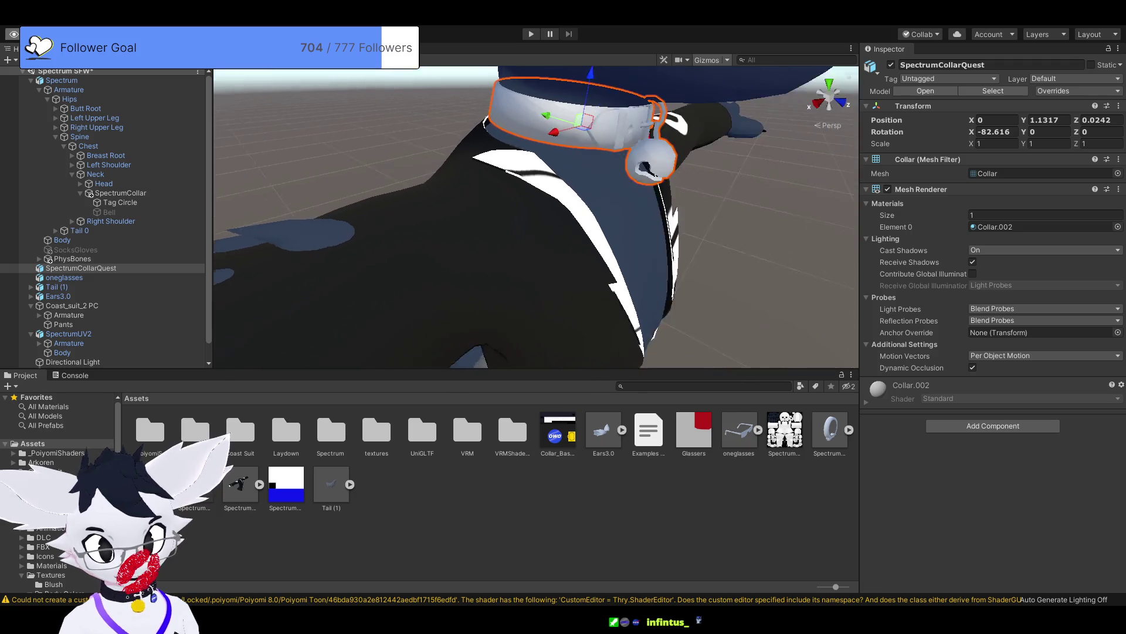
pyautogui.press('Right')
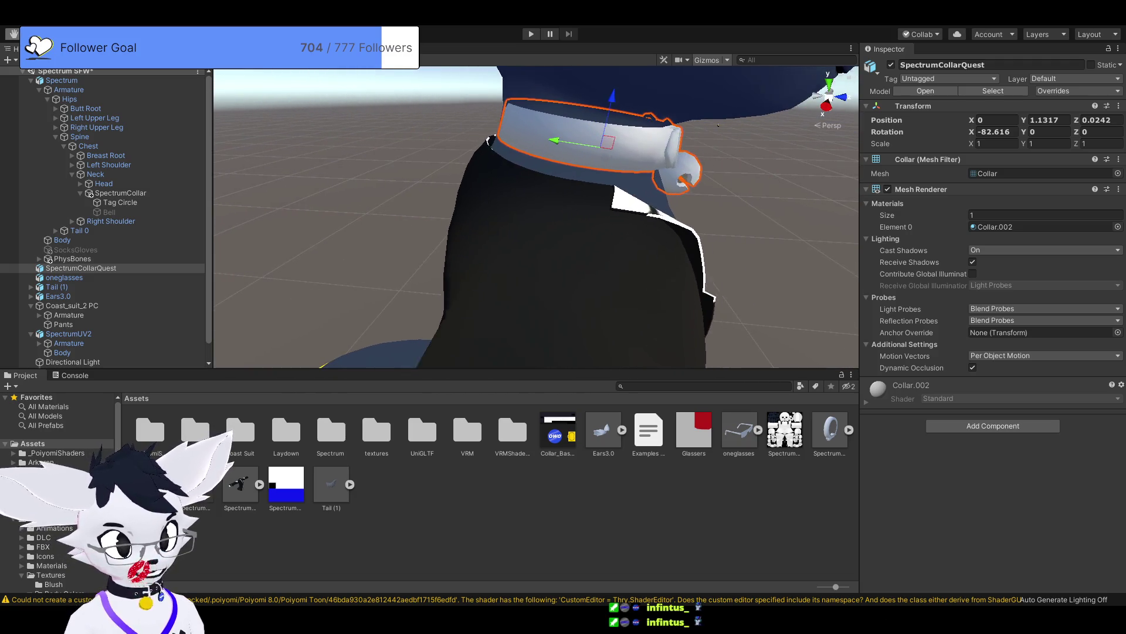
pyautogui.moveTo(548, 140); pyautogui.dragTo(541, 140)
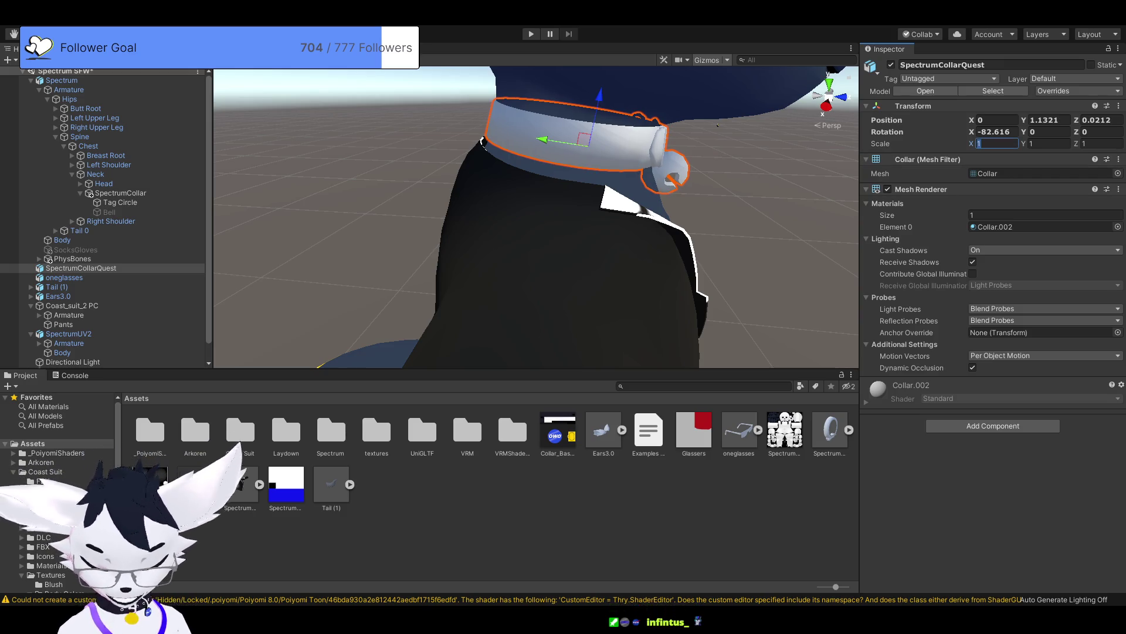
# Step: Scale the collar evenly to 1.1 on X, Y and Z after first trying 1.2
pyautogui.write('1.2')
pyautogui.press('Tab')
pyautogui.write('1.2')
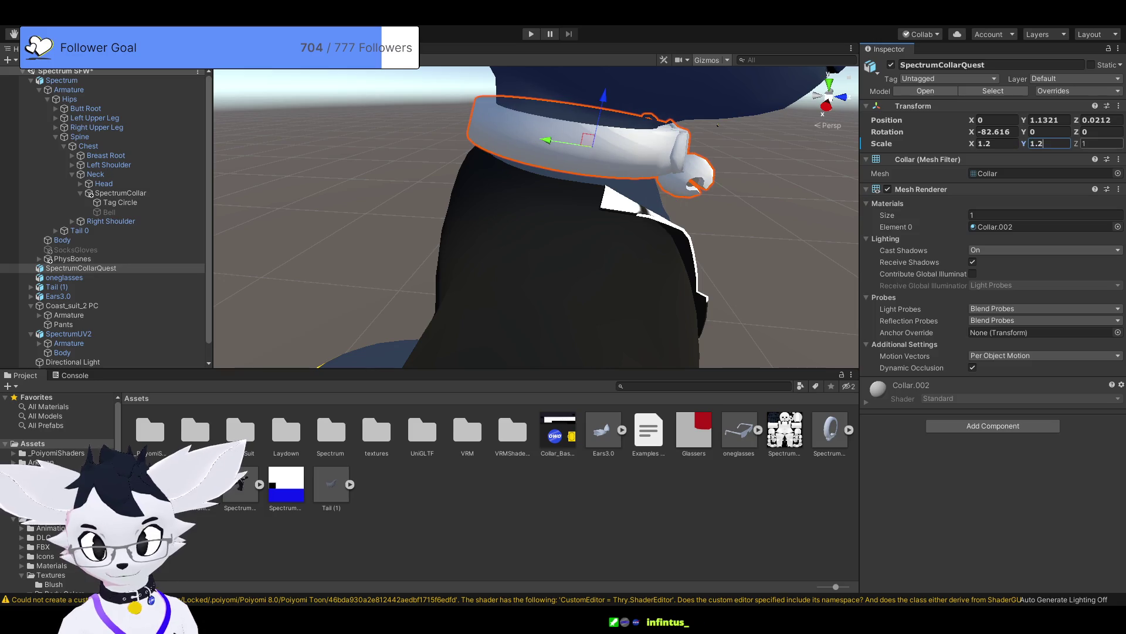
pyautogui.write('.2')
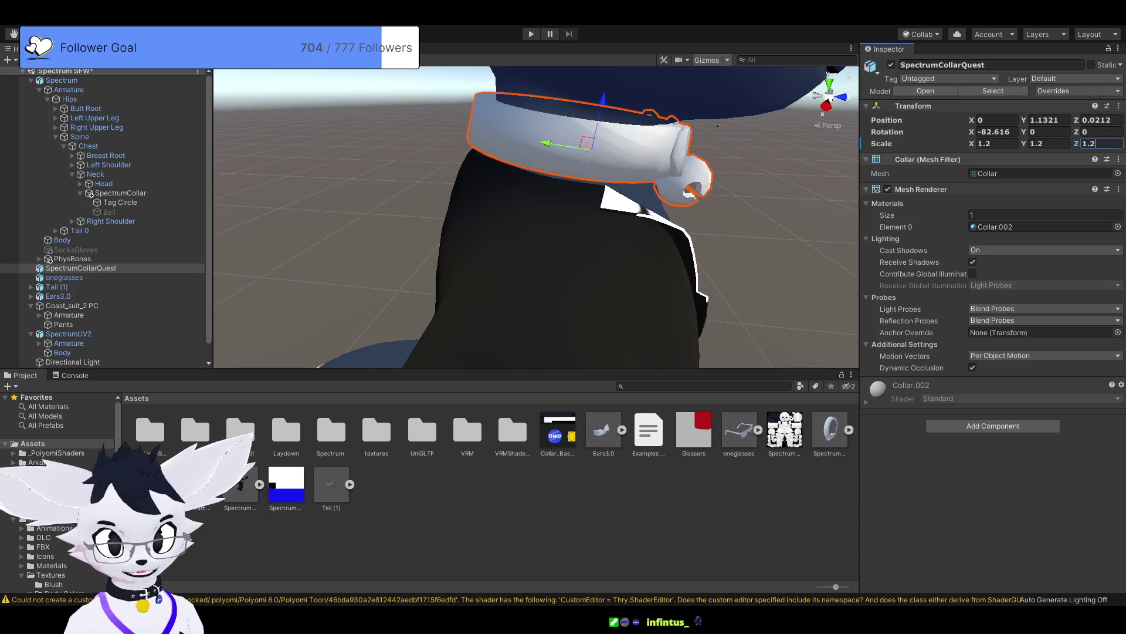
pyautogui.moveTo(717, 125); pyautogui.dragTo(411, 147)
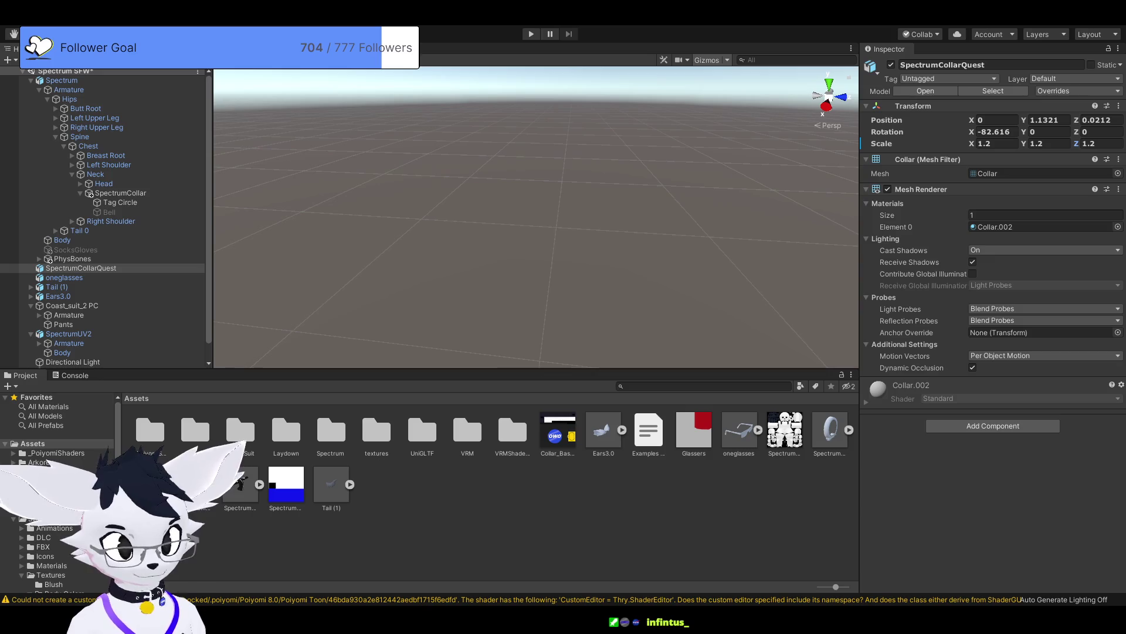
pyautogui.click(997, 143)
pyautogui.press('Tab')
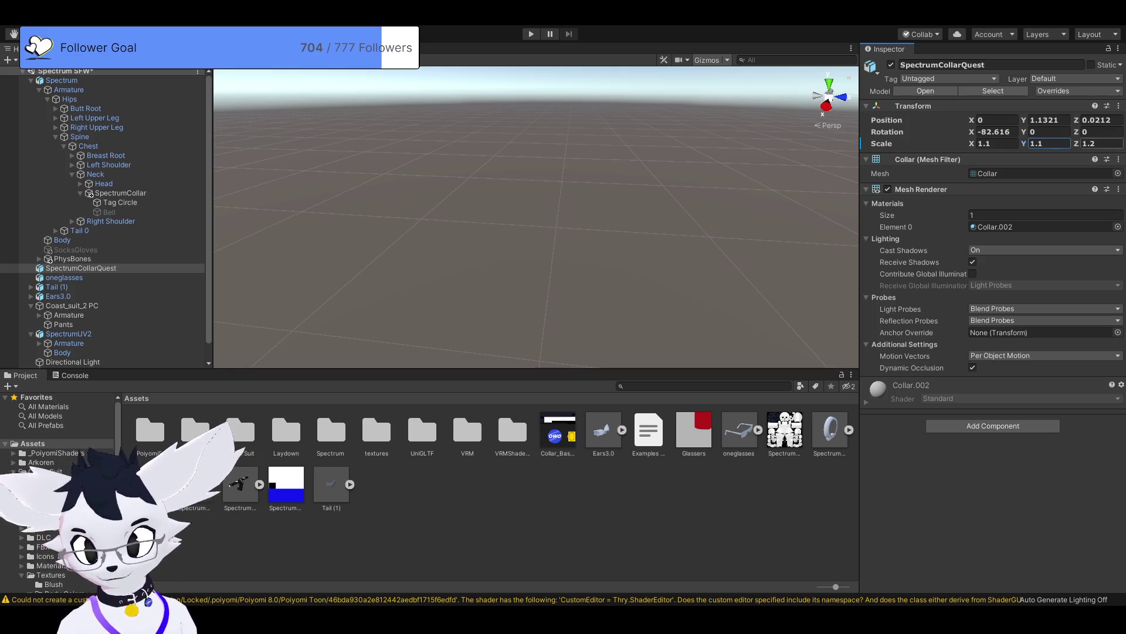
pyautogui.write('1.1')
pyautogui.press('Return')
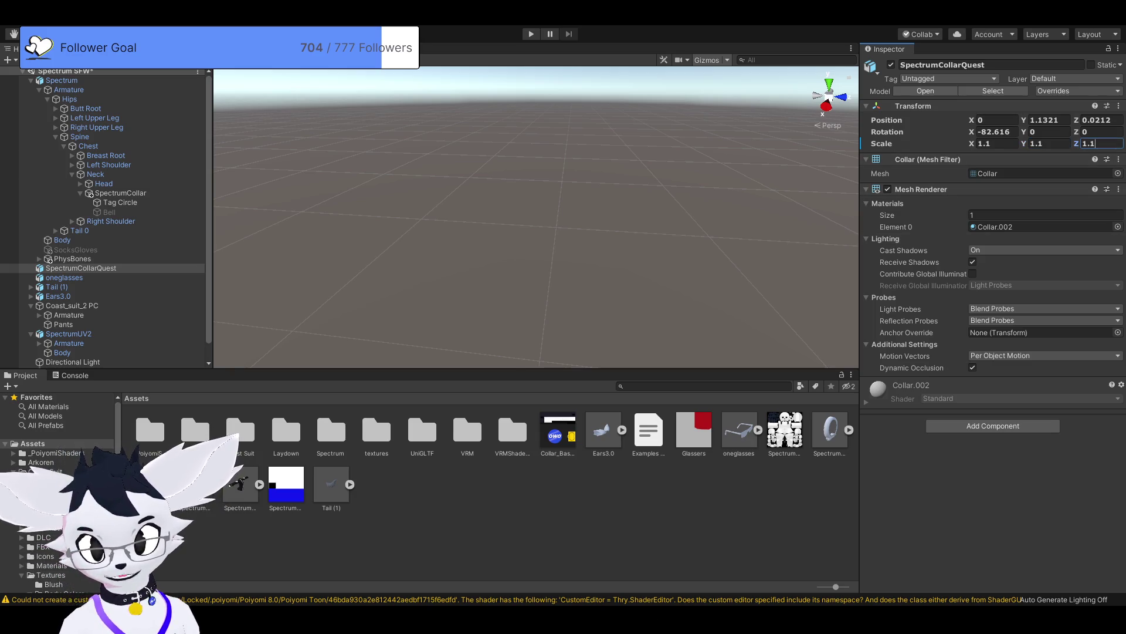
pyautogui.press('f')
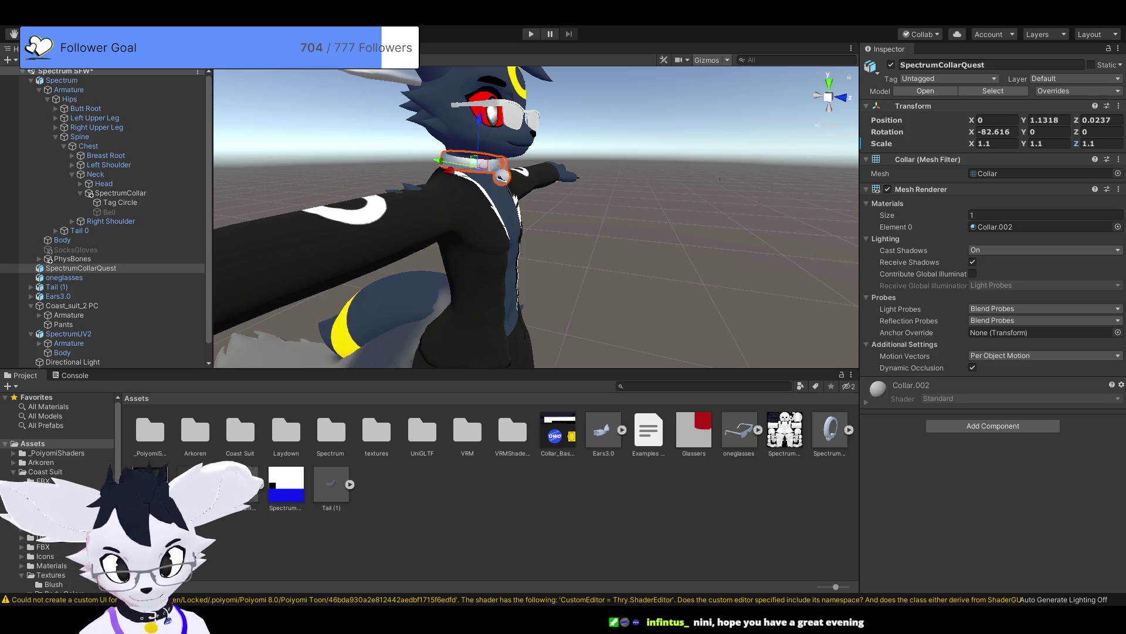
# Step: Inspect the 1.1-scale collar from several angles, then select SpectrumUV2 in the Hierarchy
pyautogui.scroll(2, 536, 217)
pyautogui.scroll(2, 536, 217)
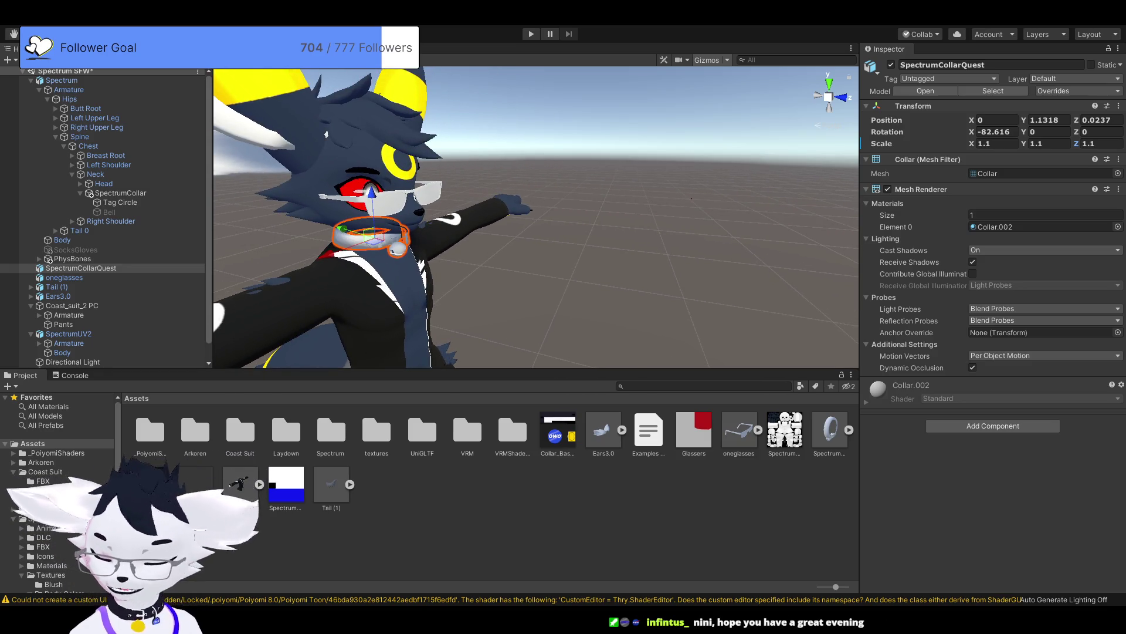
pyautogui.scroll(-3, 691, 198)
pyautogui.scroll(5, 783, 188)
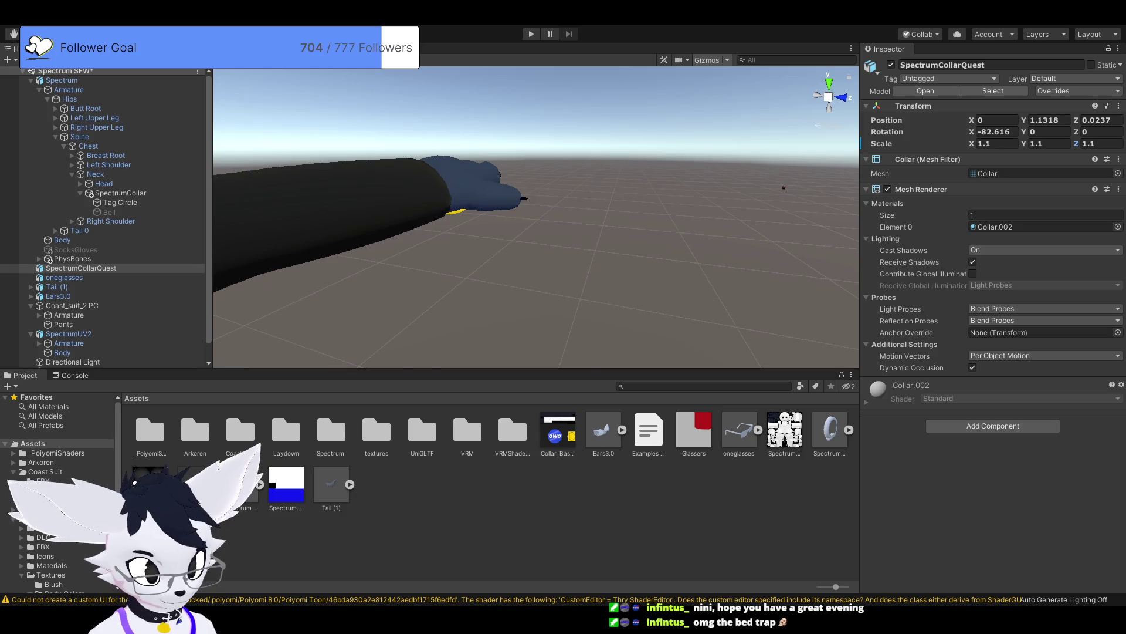
pyautogui.press('f')
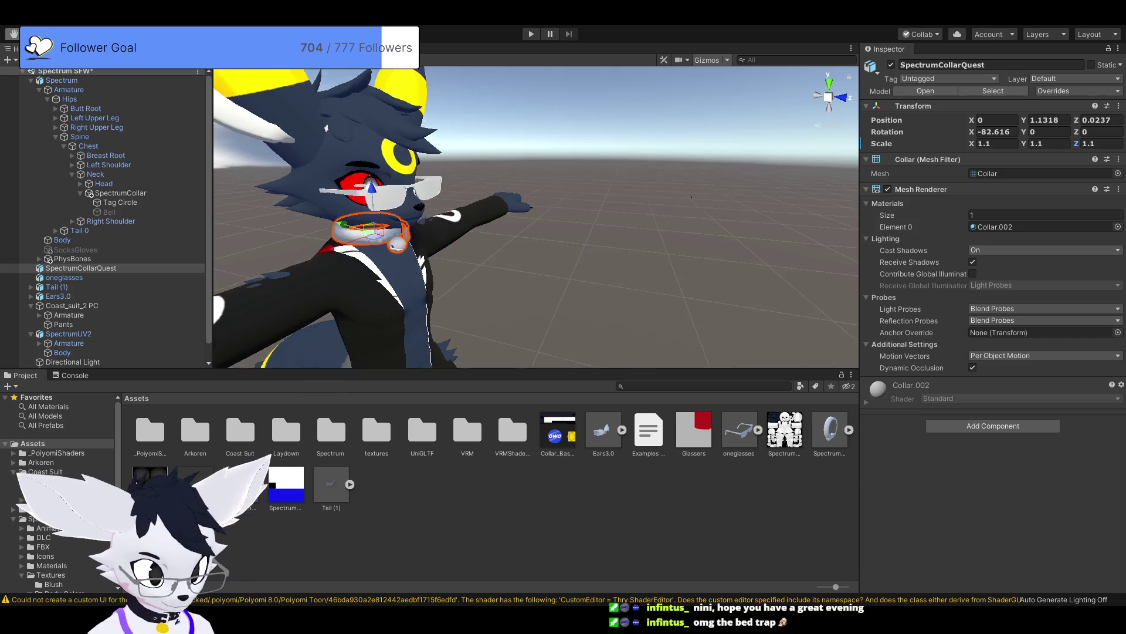
pyautogui.scroll(-3, 691, 198)
pyautogui.moveTo(695, 179); pyautogui.dragTo(578, 179)
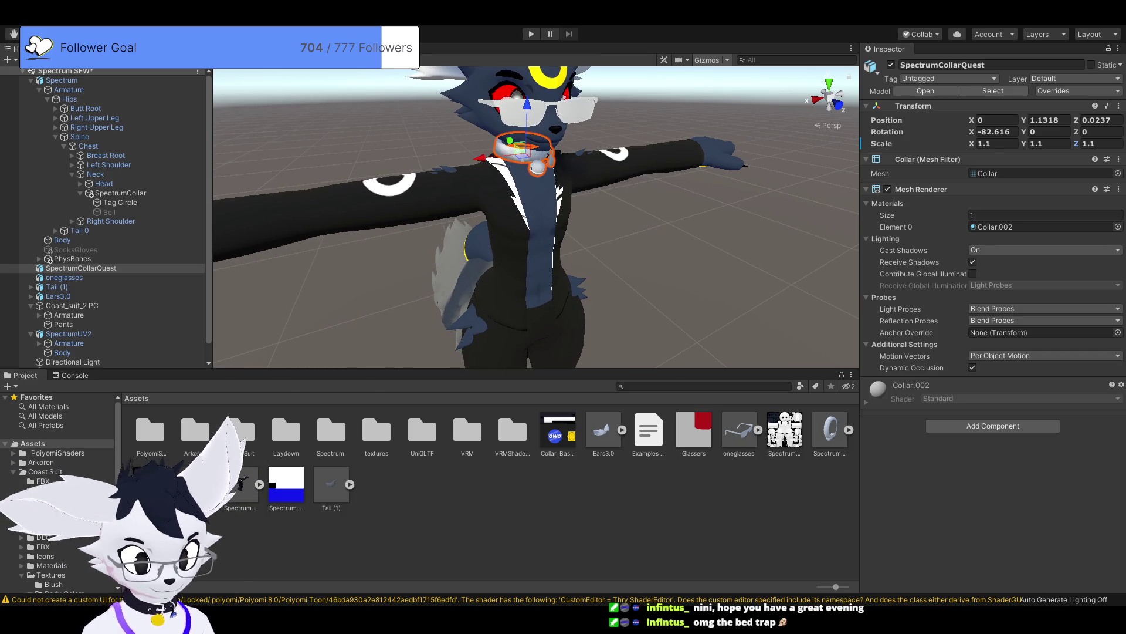
pyautogui.click(68, 333)
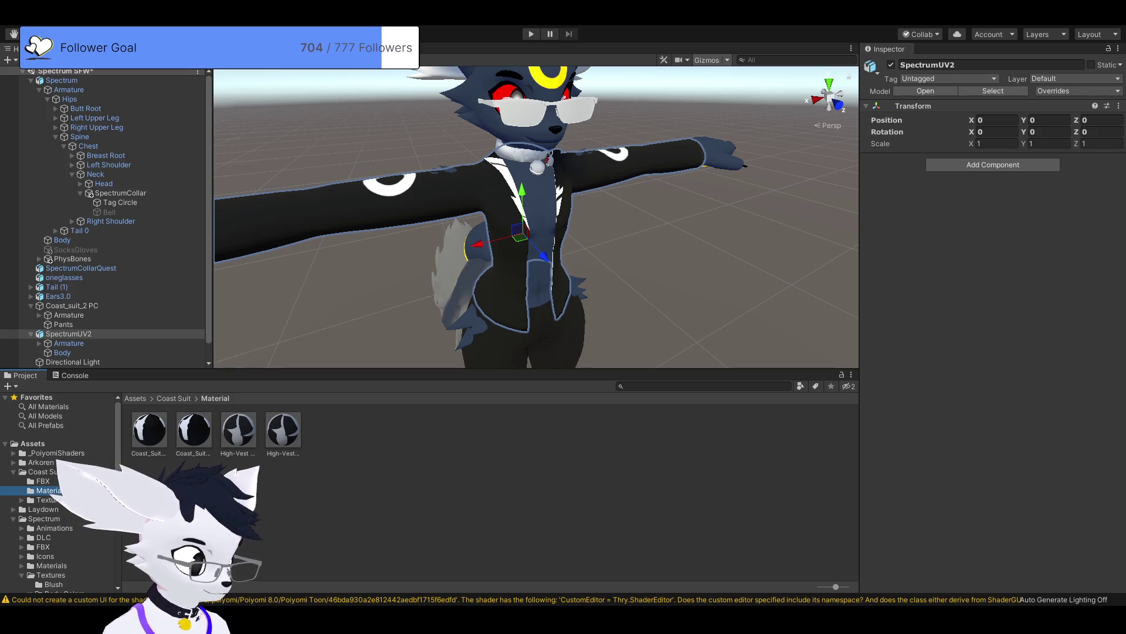
# Step: Browse Spectrum's Materials folder, then return to the top-level Assets folder for the new material
pyautogui.click(44, 518)
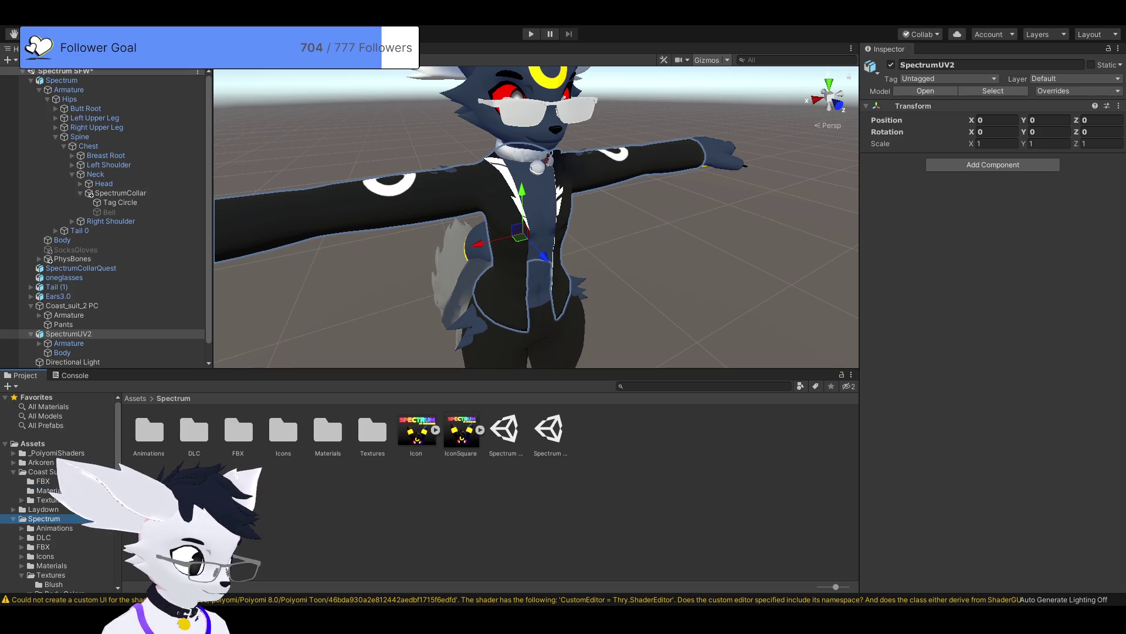
pyautogui.scroll(-3, 59, 493)
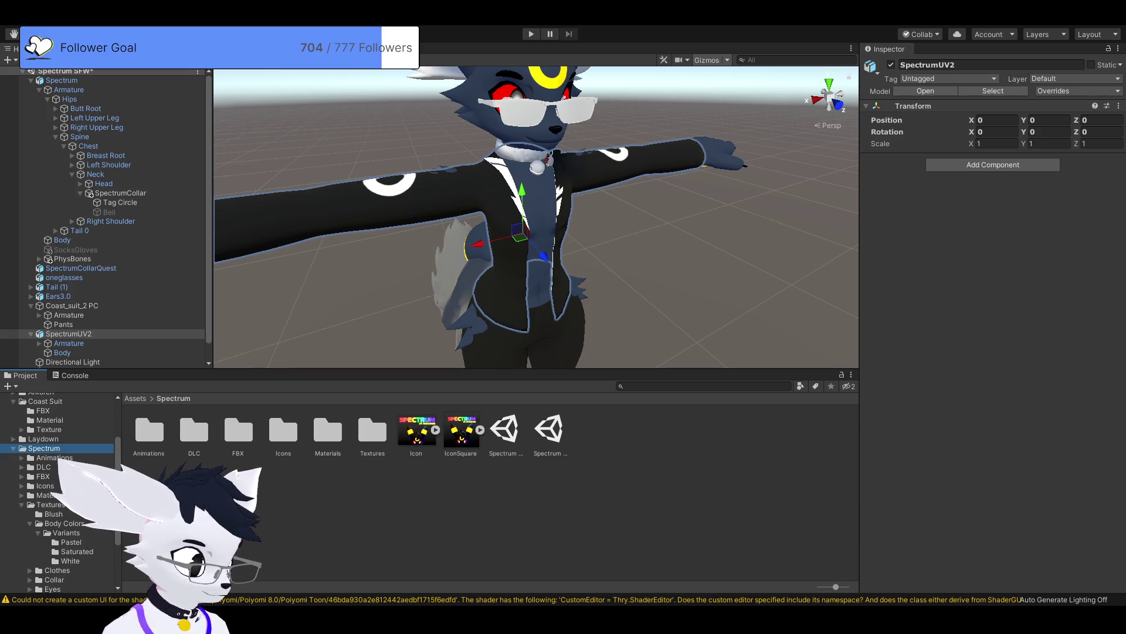
pyautogui.click(47, 495)
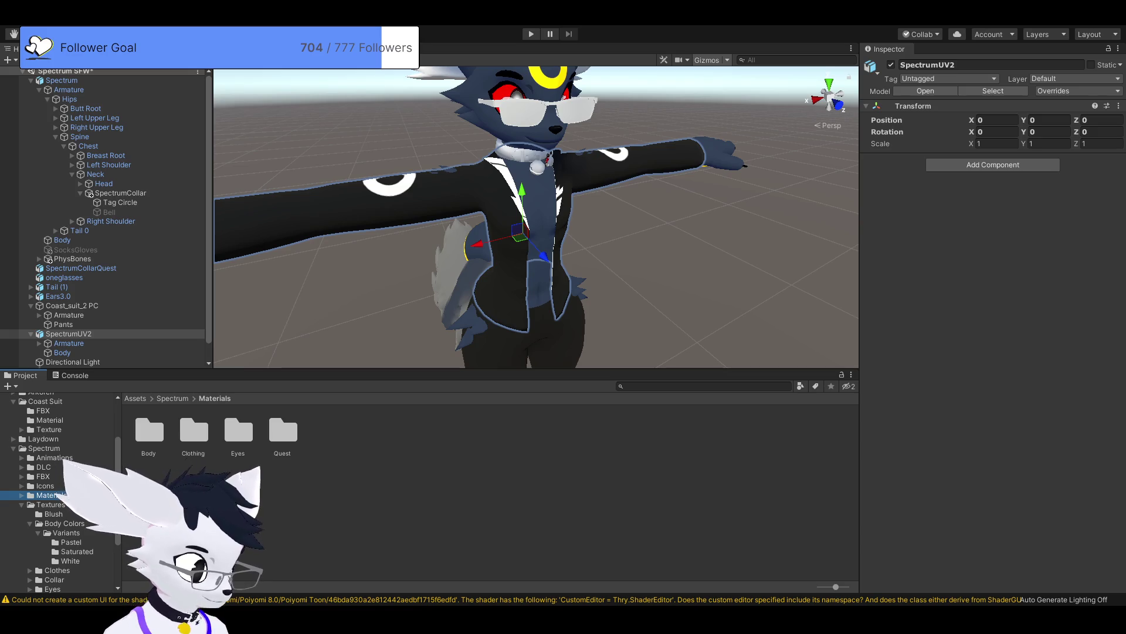
pyautogui.click(135, 398)
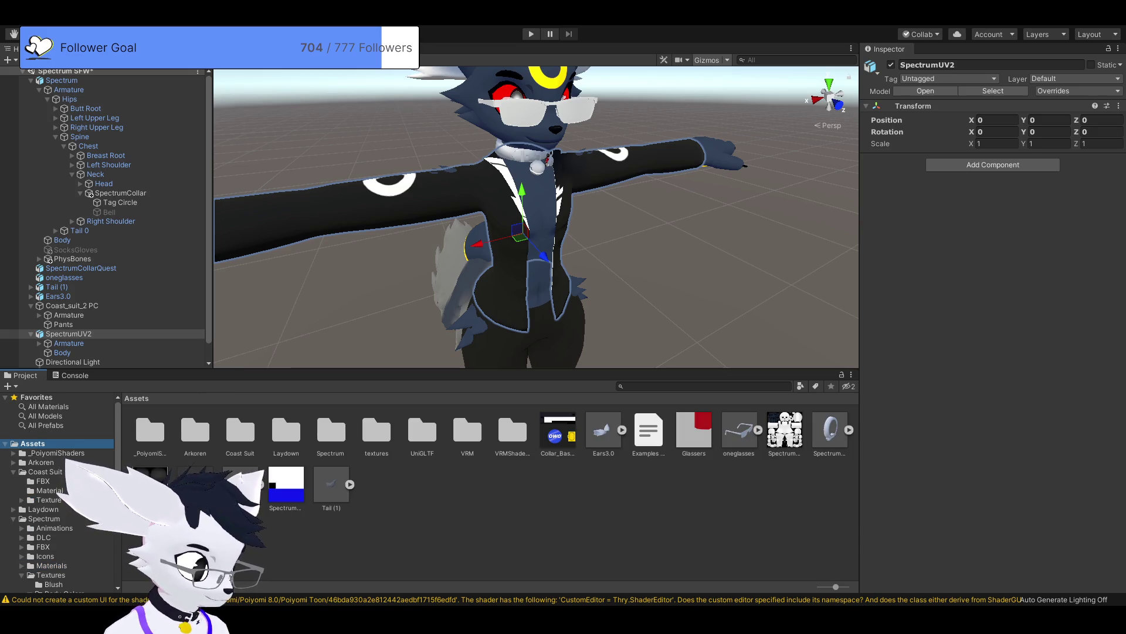
pyautogui.click(469, 539)
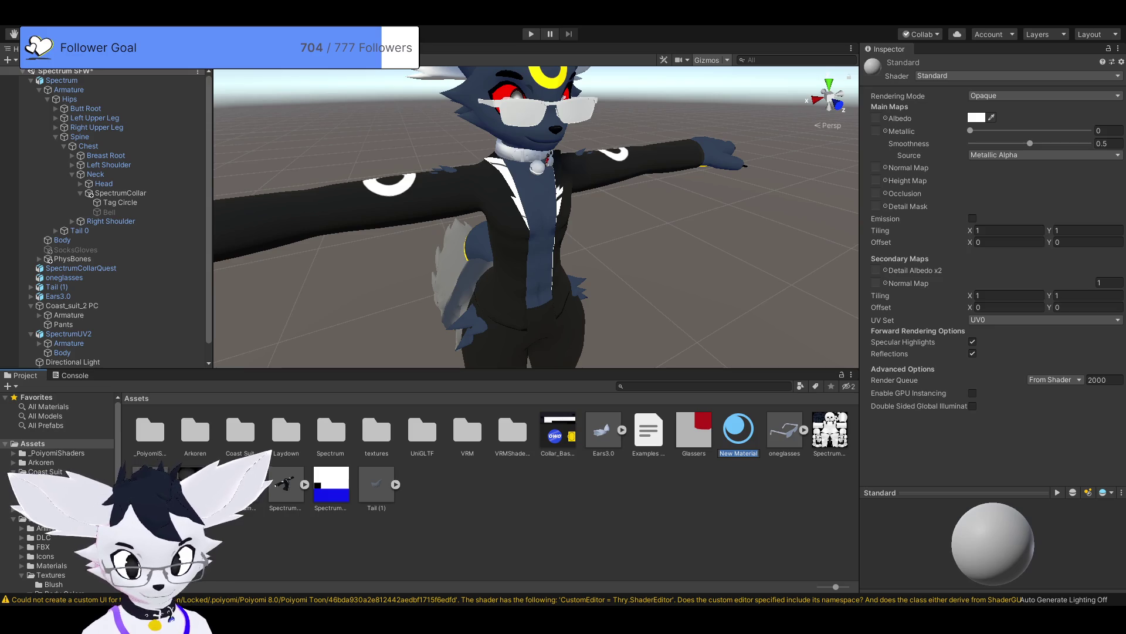
# Step: Apply New Material to the avatar's suit and check it on the Body mesh
pyautogui.press('Return')
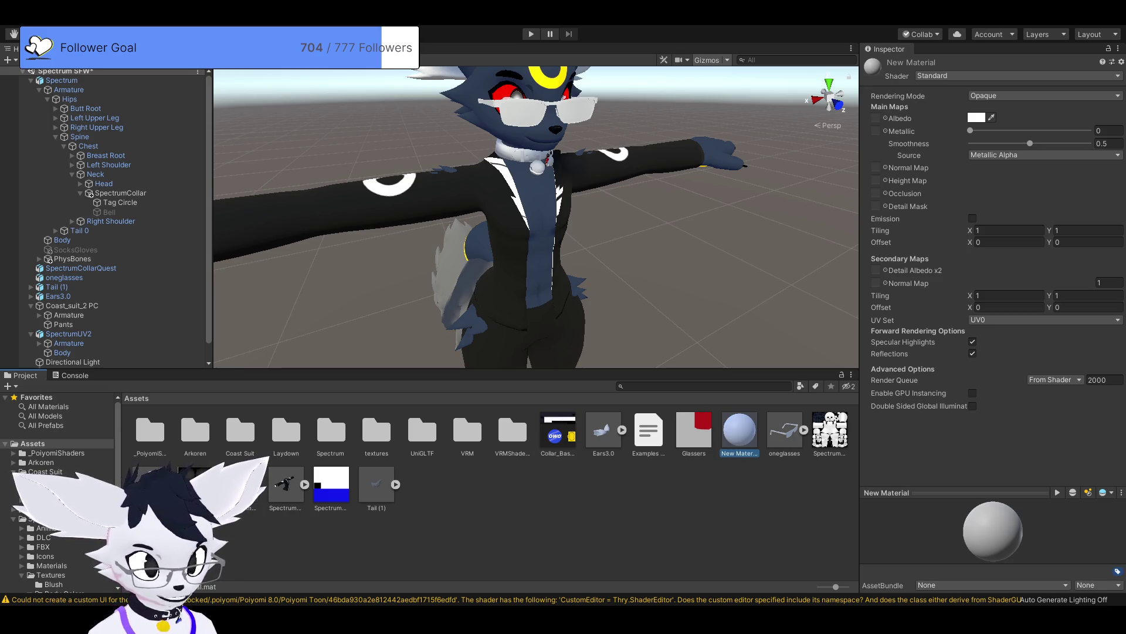
pyautogui.moveTo(739, 431); pyautogui.dragTo(505, 246)
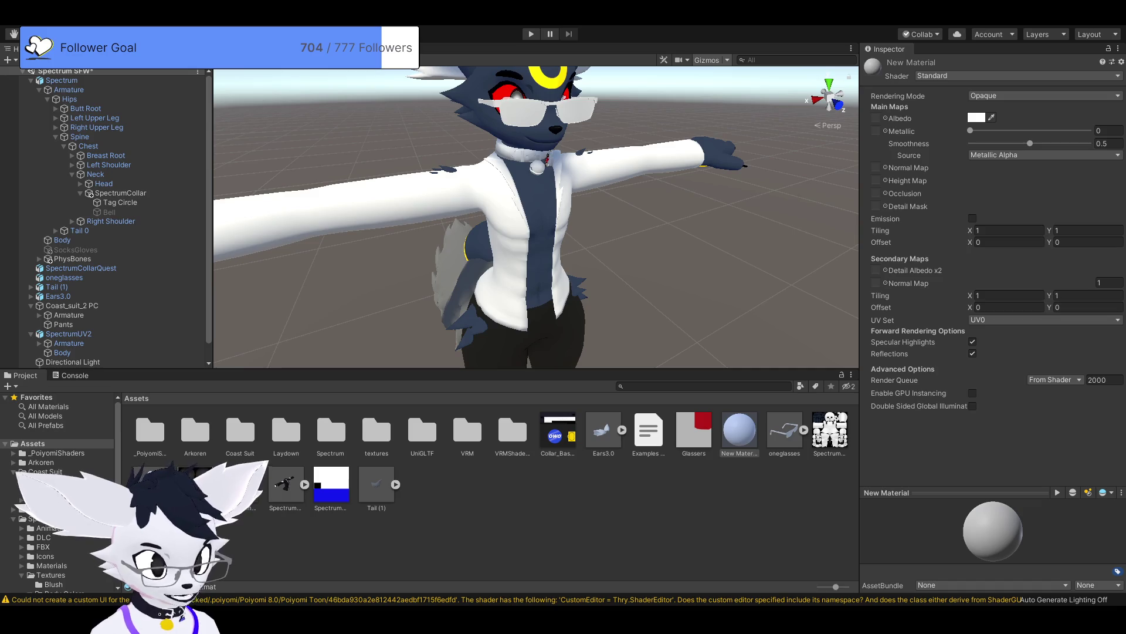
pyautogui.click(505, 246)
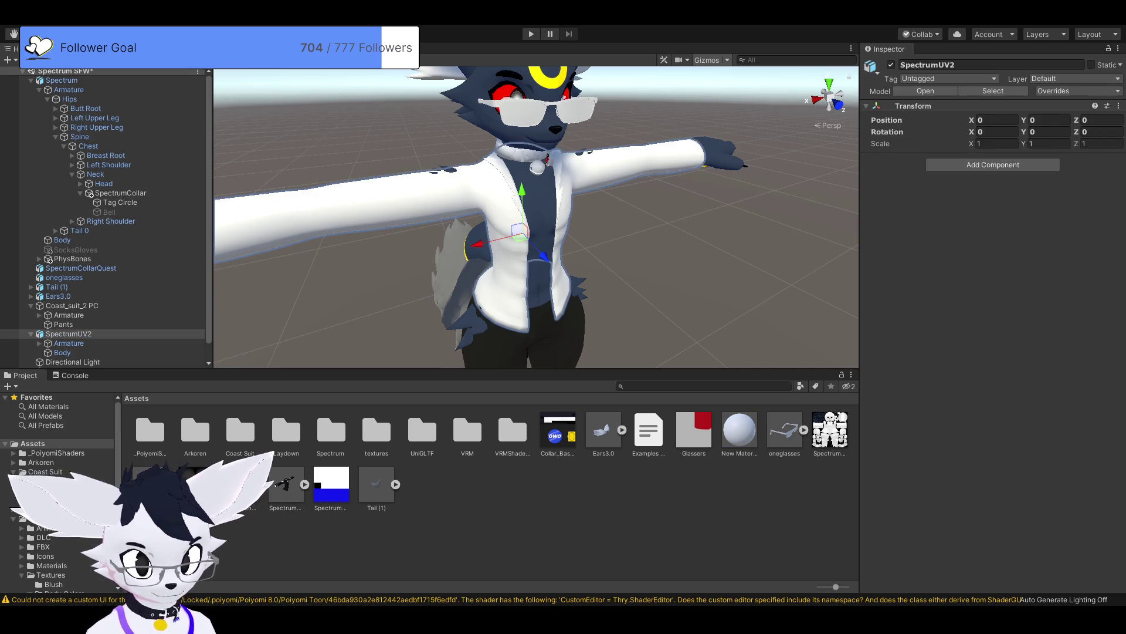
pyautogui.click(505, 246)
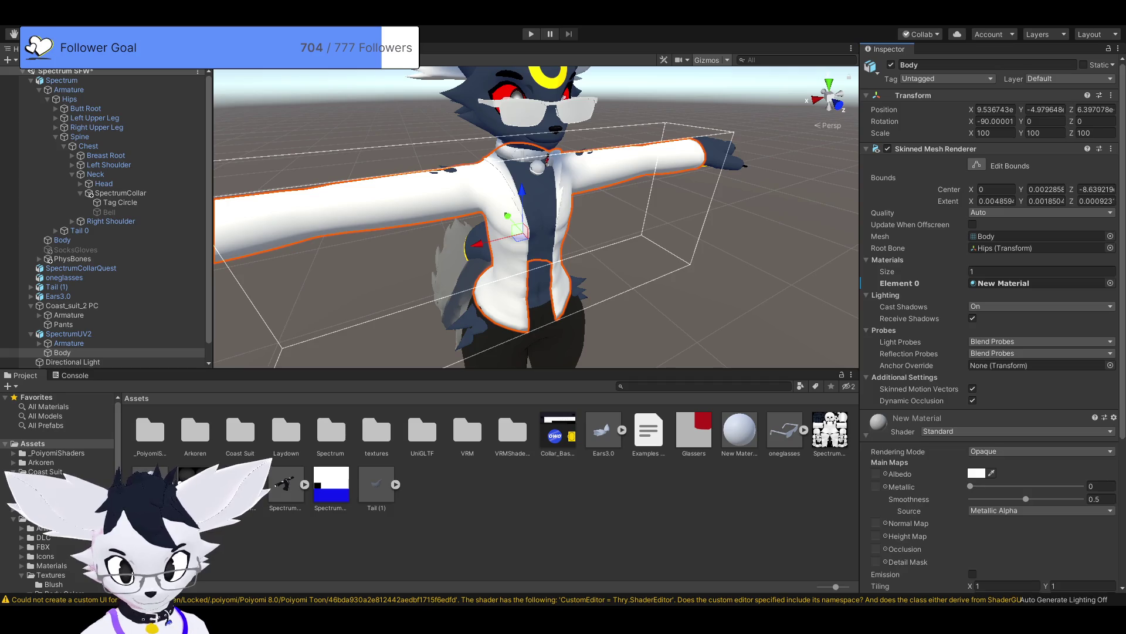
pyautogui.click(739, 431)
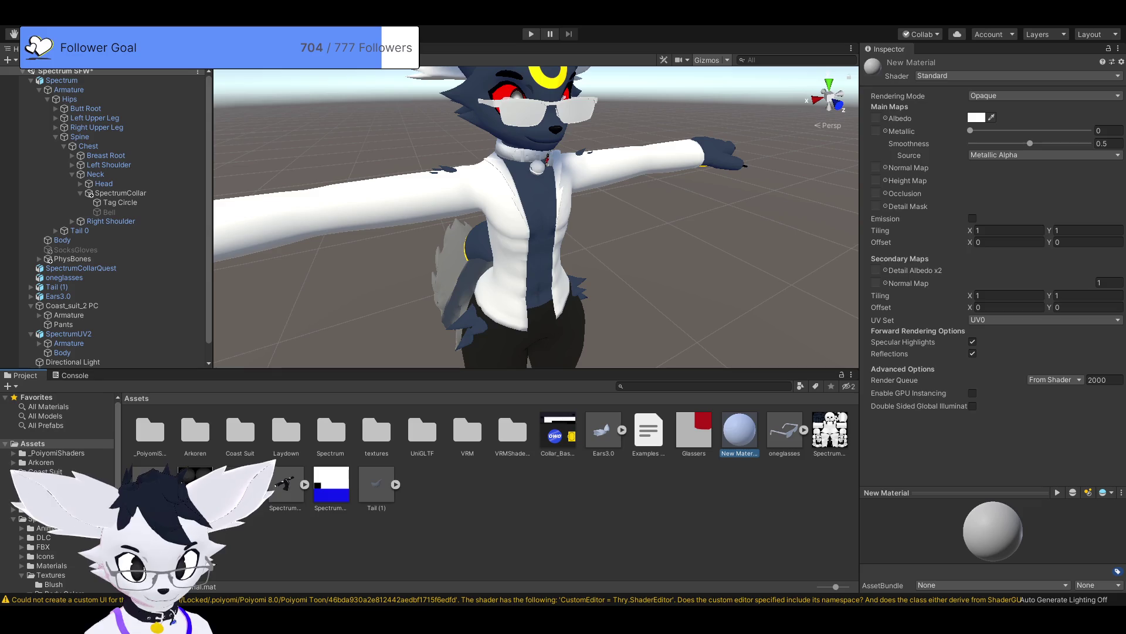
# Step: Rename the new material to 'jacket'
pyautogui.press('F2')
pyautogui.write('jacket')
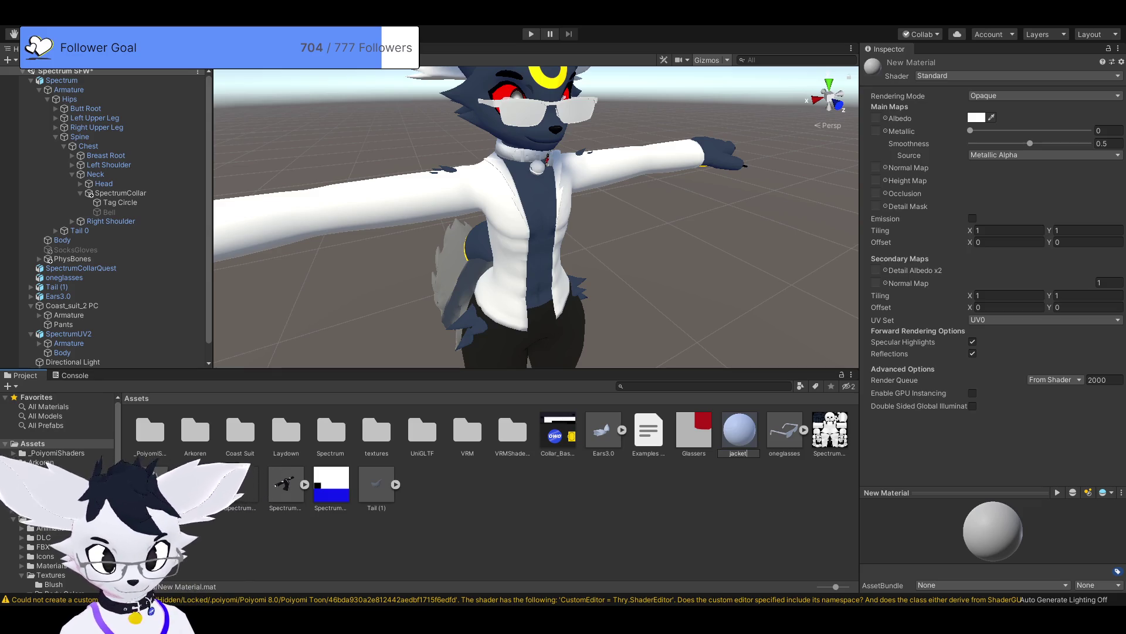
pyautogui.press('Return')
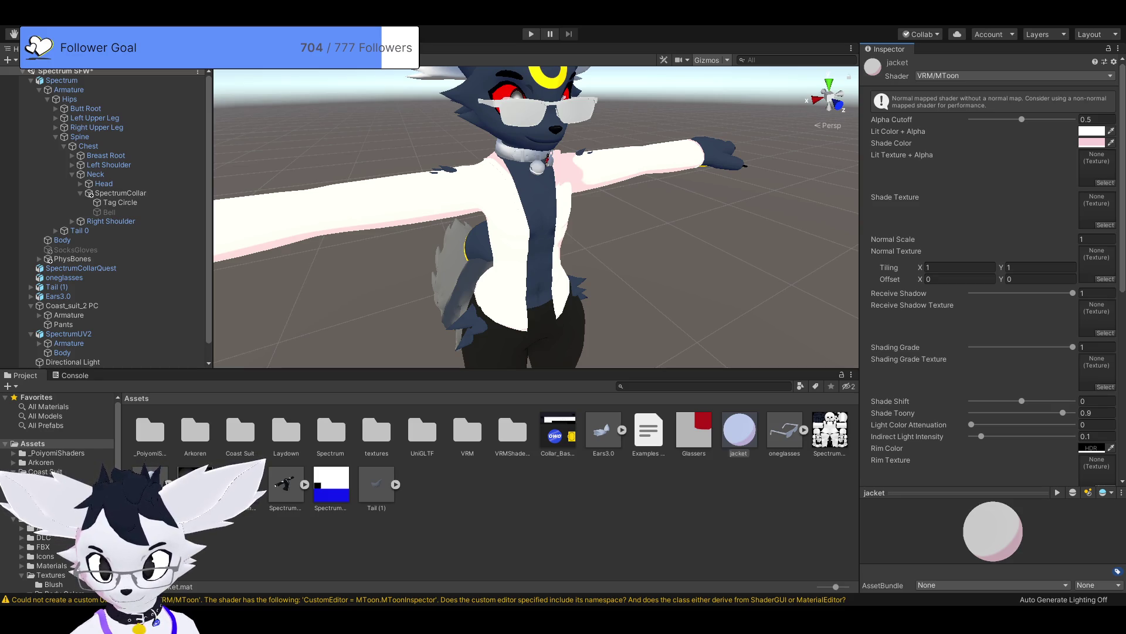
# Step: Assign the Spectrum texture to the jacket material and confirm it on the Body mesh
pyautogui.scroll(-5, 992, 264)
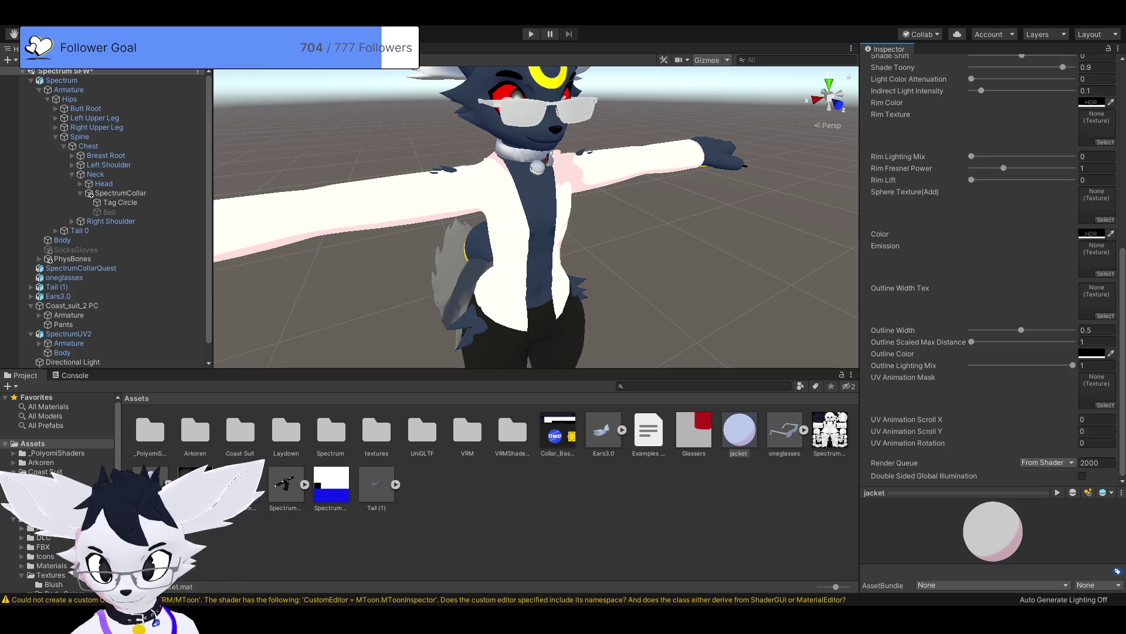
pyautogui.scroll(5, 991, 264)
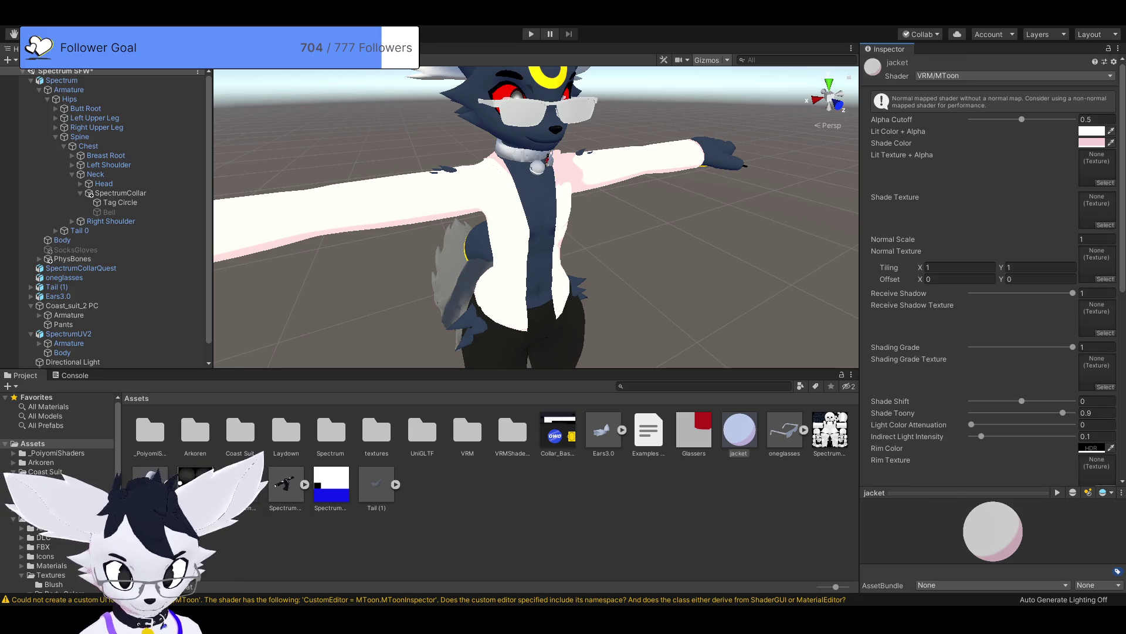
pyautogui.moveTo(331, 484); pyautogui.dragTo(1097, 167)
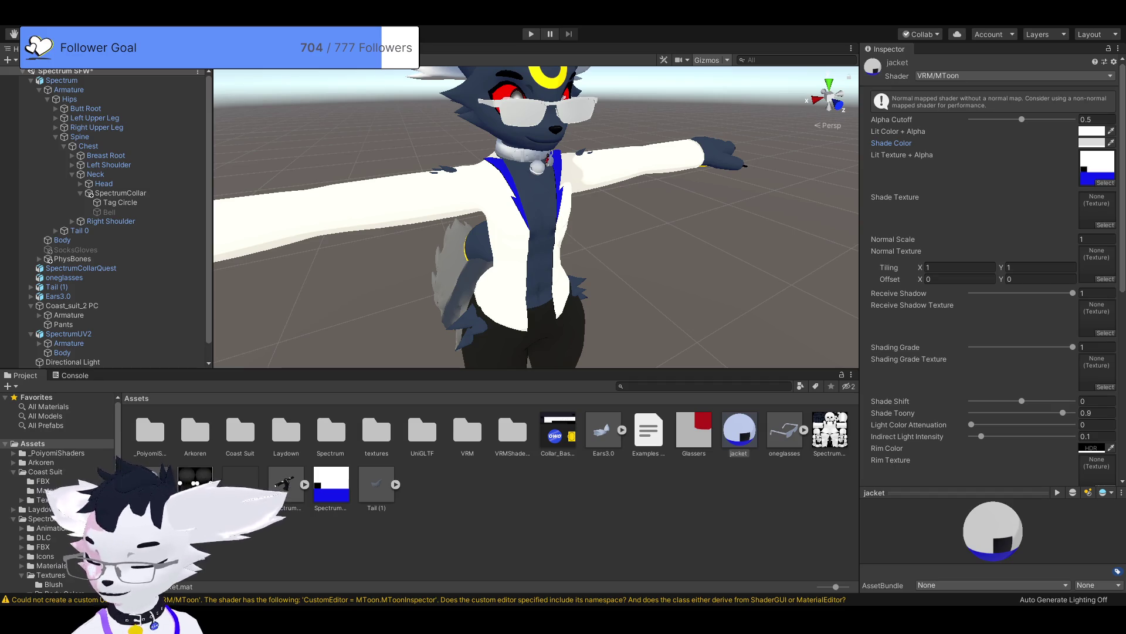
pyautogui.click(174, 474)
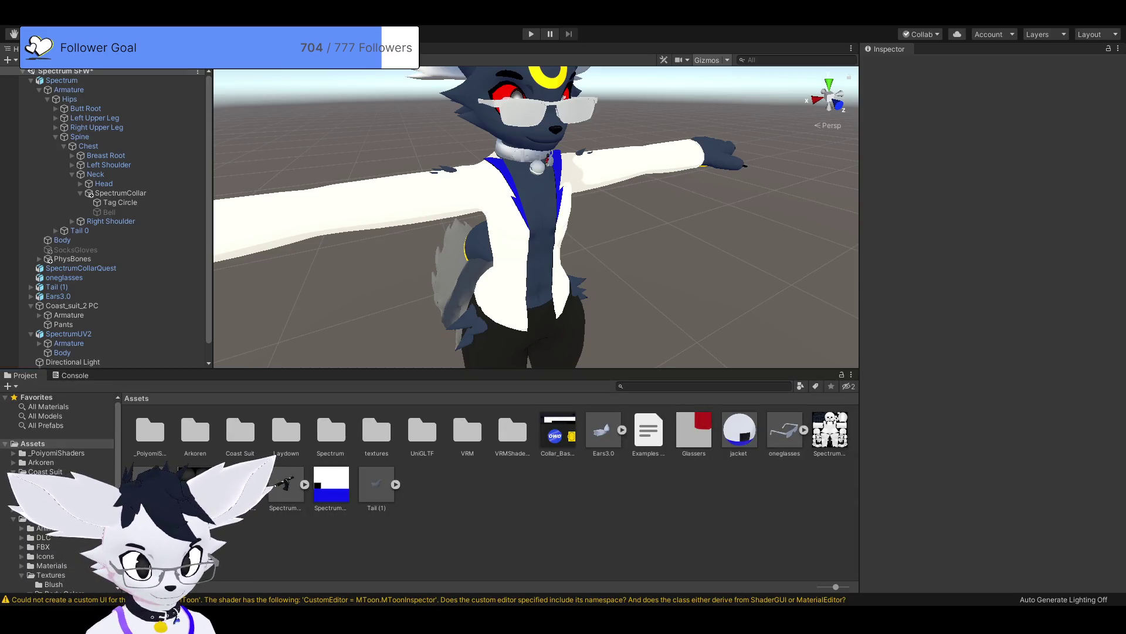
pyautogui.click(69, 333)
pyautogui.click(62, 352)
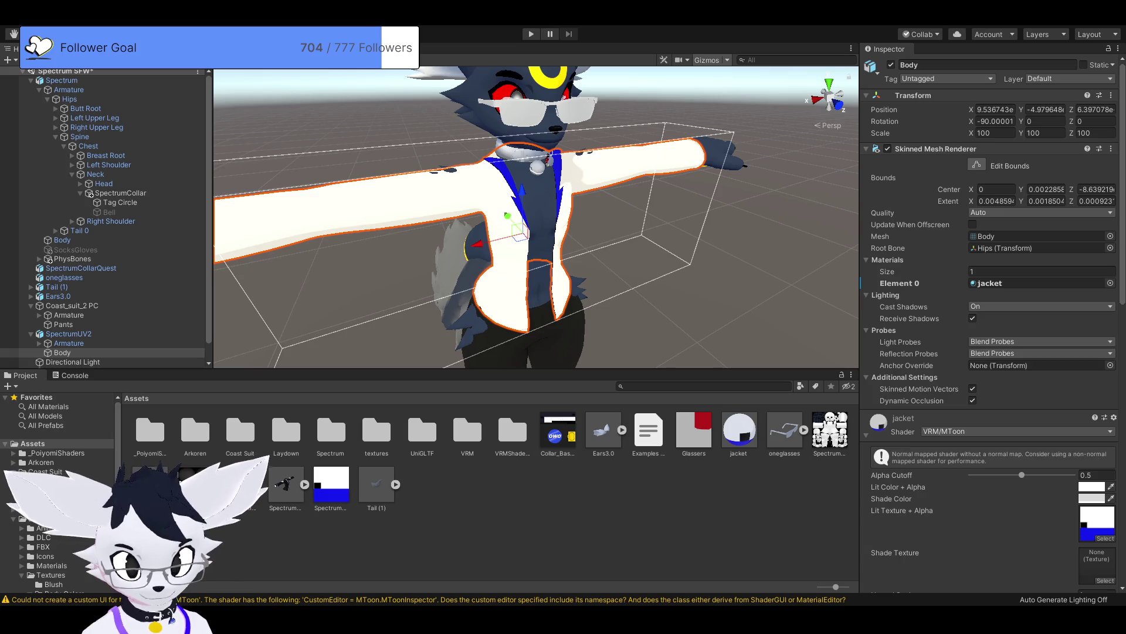
pyautogui.scroll(-10, 991, 323)
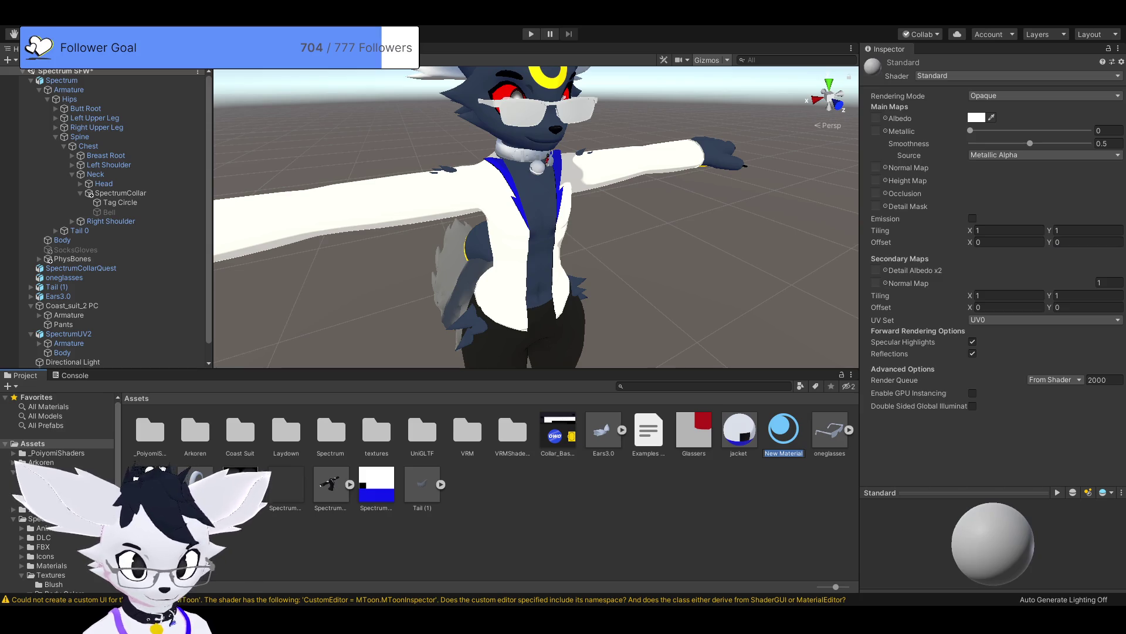
# Step: Make the new material a VRM/MToon 'collar' with white shade colour and Collar_Base texture
pyautogui.press('Return')
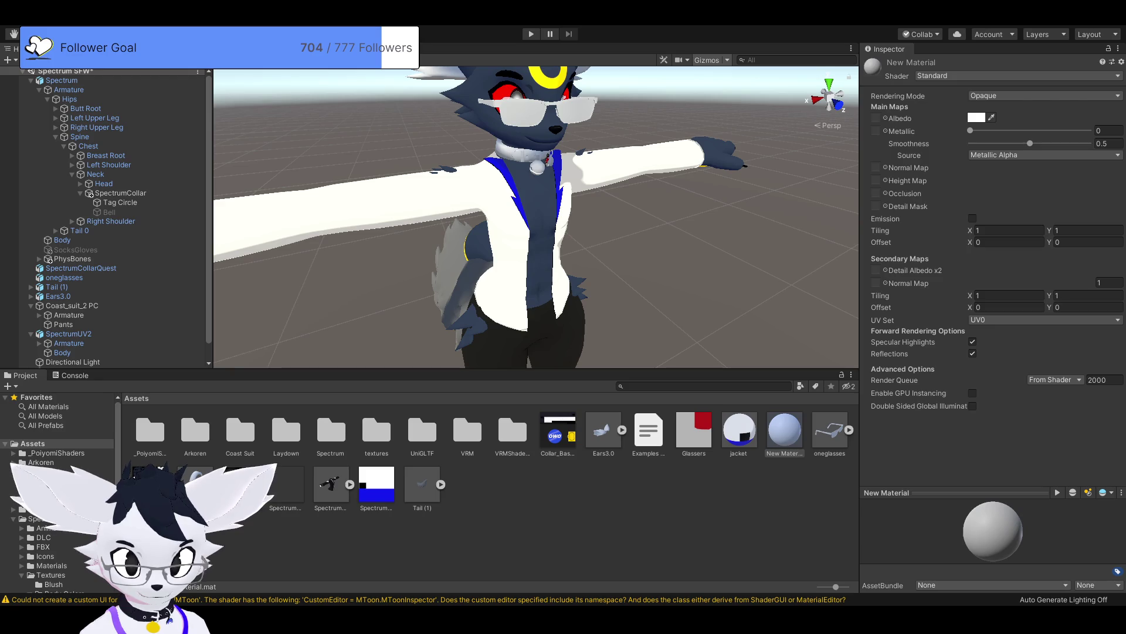
pyautogui.click(1018, 76)
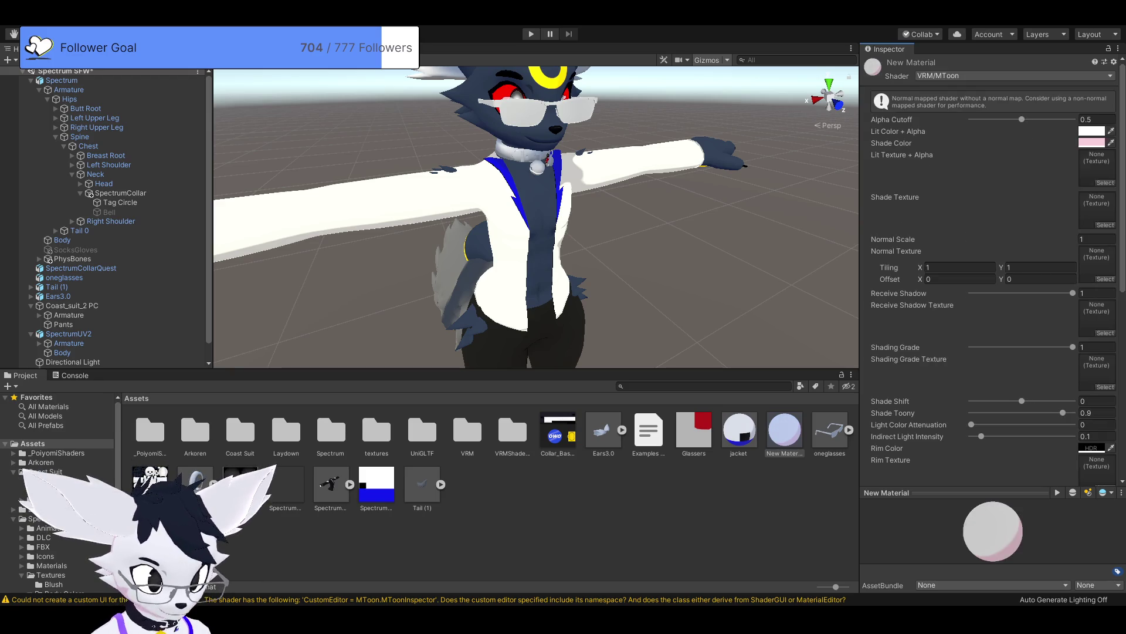
pyautogui.click(784, 431)
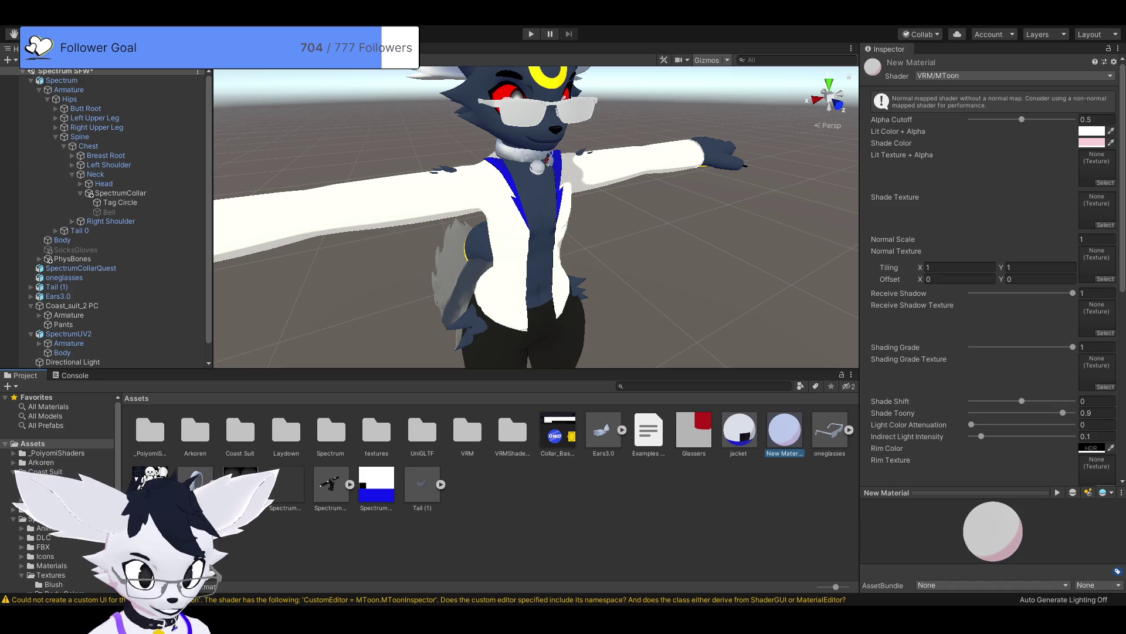
pyautogui.press('F2')
pyautogui.write('collar')
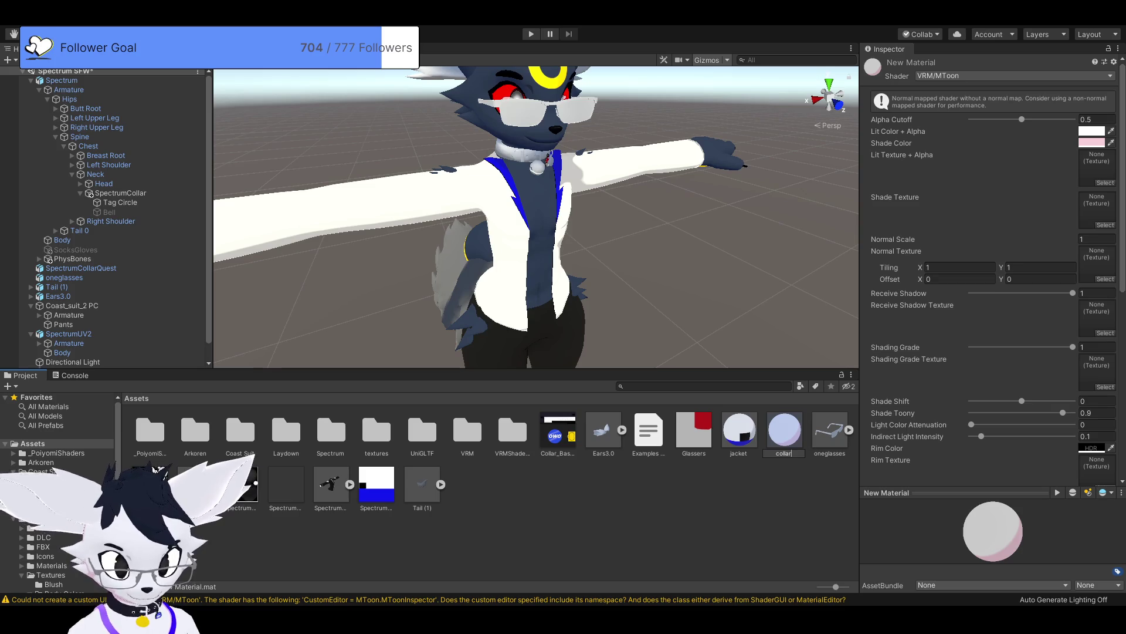
pyautogui.press('Return')
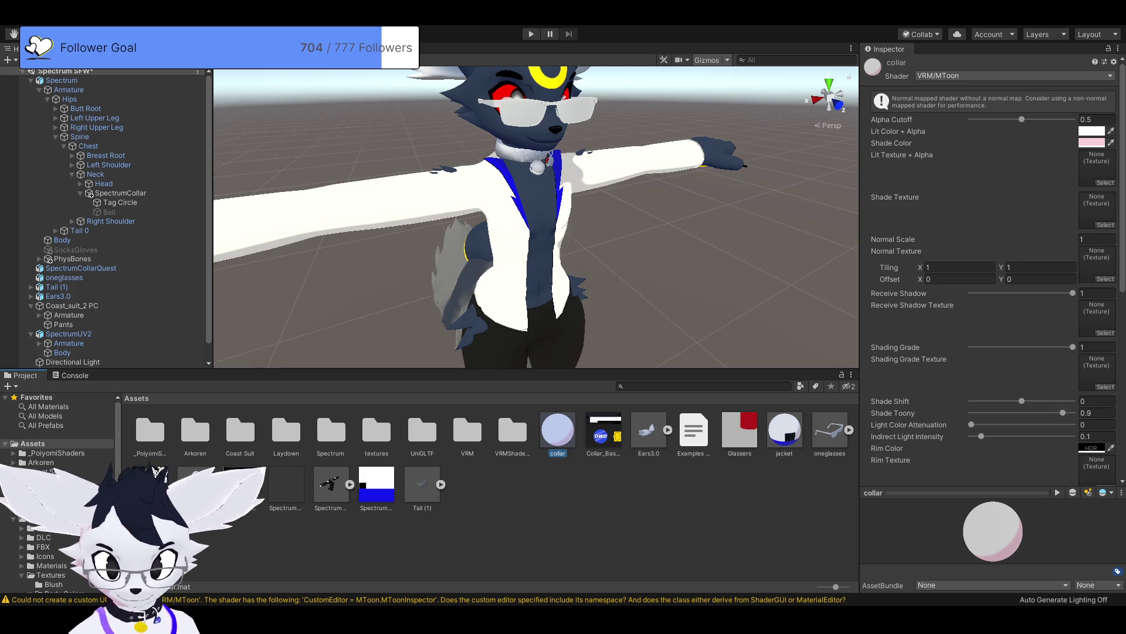
pyautogui.click(1091, 142)
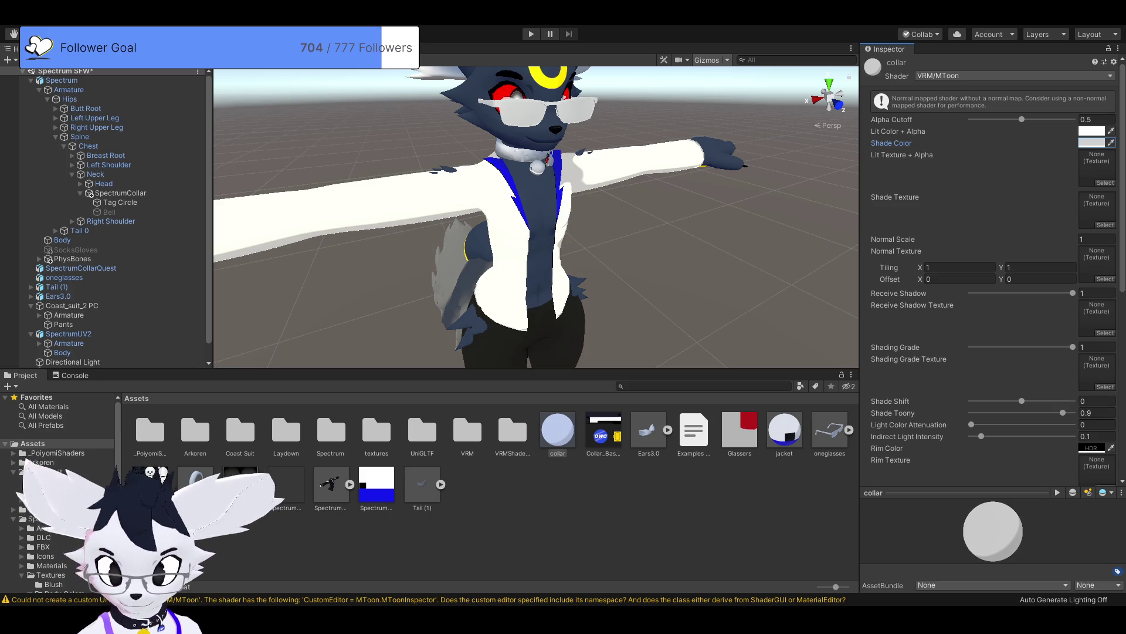
pyautogui.moveTo(604, 431)
pyautogui.mouseDown()
pyautogui.moveTo(704, 352)
pyautogui.moveTo(1096, 169)
pyautogui.mouseUp()
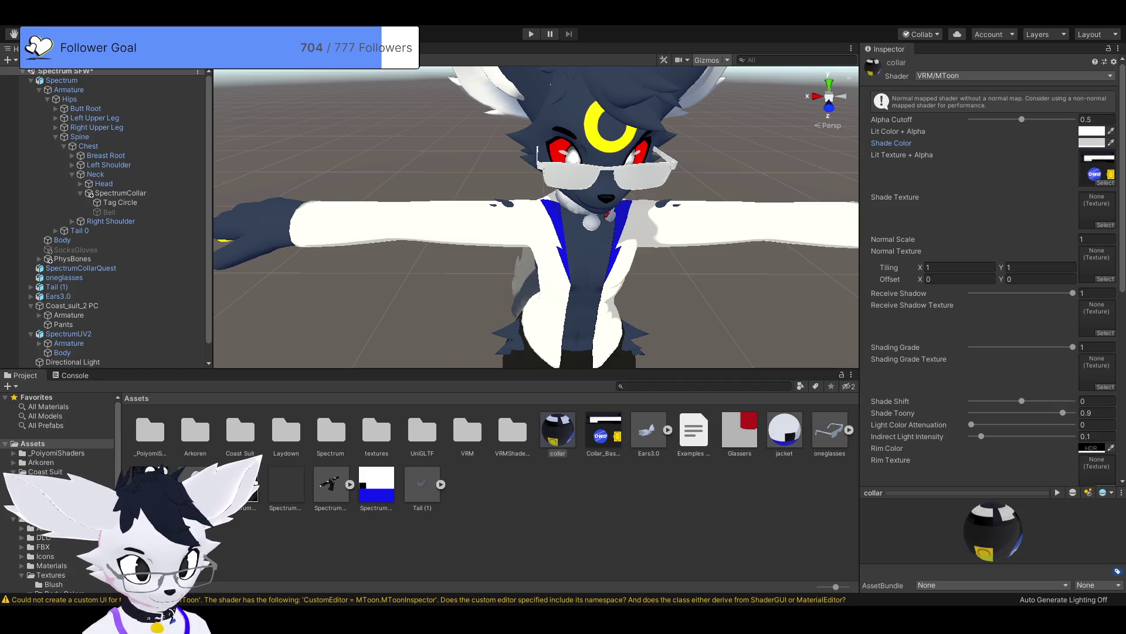
# Step: Delete the old SpectrumCollar object from the Hierarchy
pyautogui.click(120, 202)
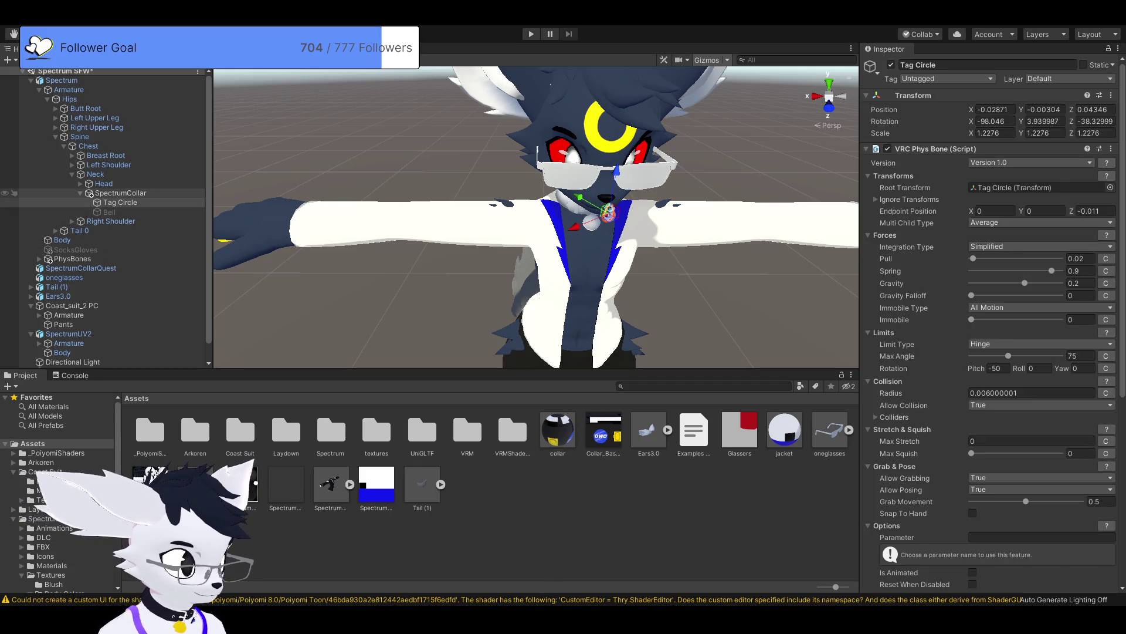
pyautogui.click(121, 192)
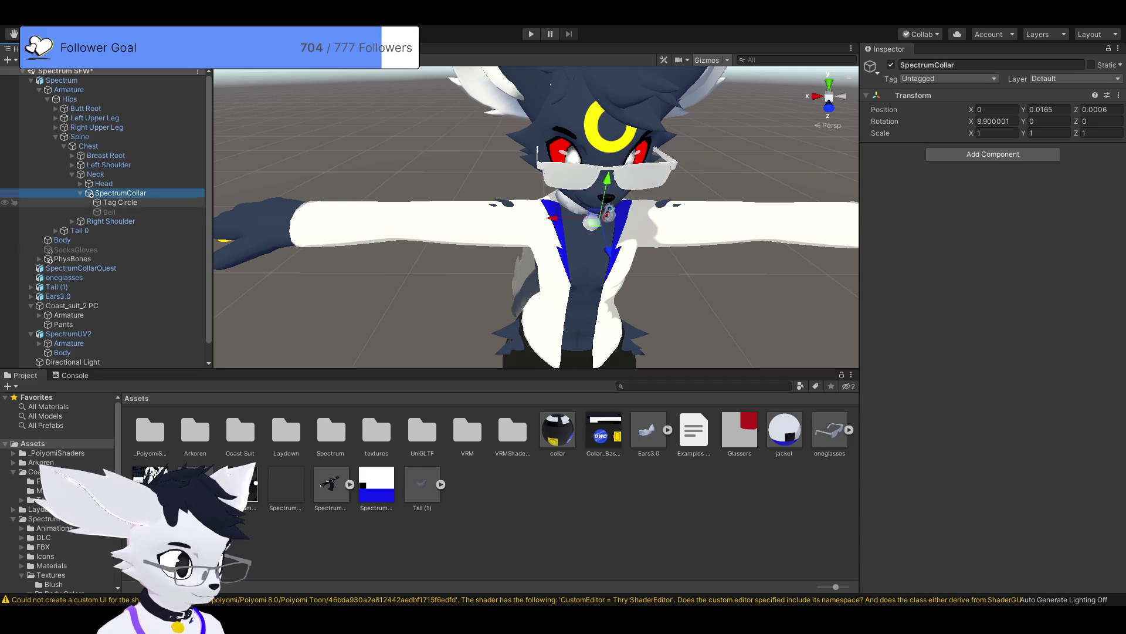
pyautogui.scroll(2, 536, 235)
pyautogui.moveTo(536, 235); pyautogui.dragTo(536, 200)
pyautogui.click(109, 212)
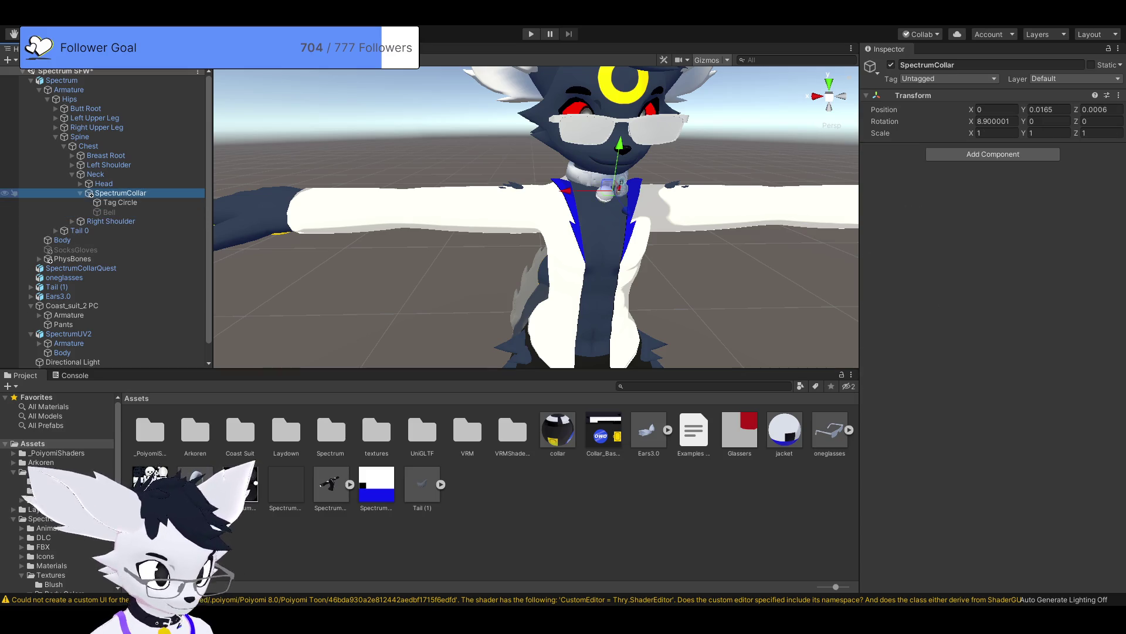
pyautogui.press('Delete')
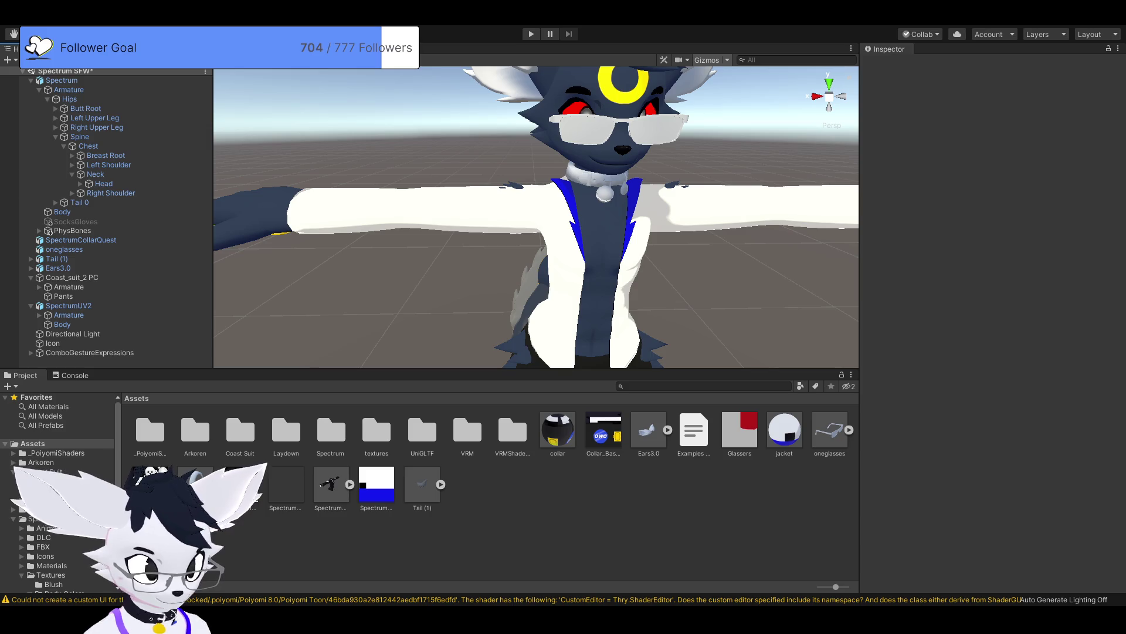
# Step: Apply the collar material to the avatar's collar, showing a dark band and yellow tag
pyautogui.moveTo(557, 431); pyautogui.dragTo(604, 179)
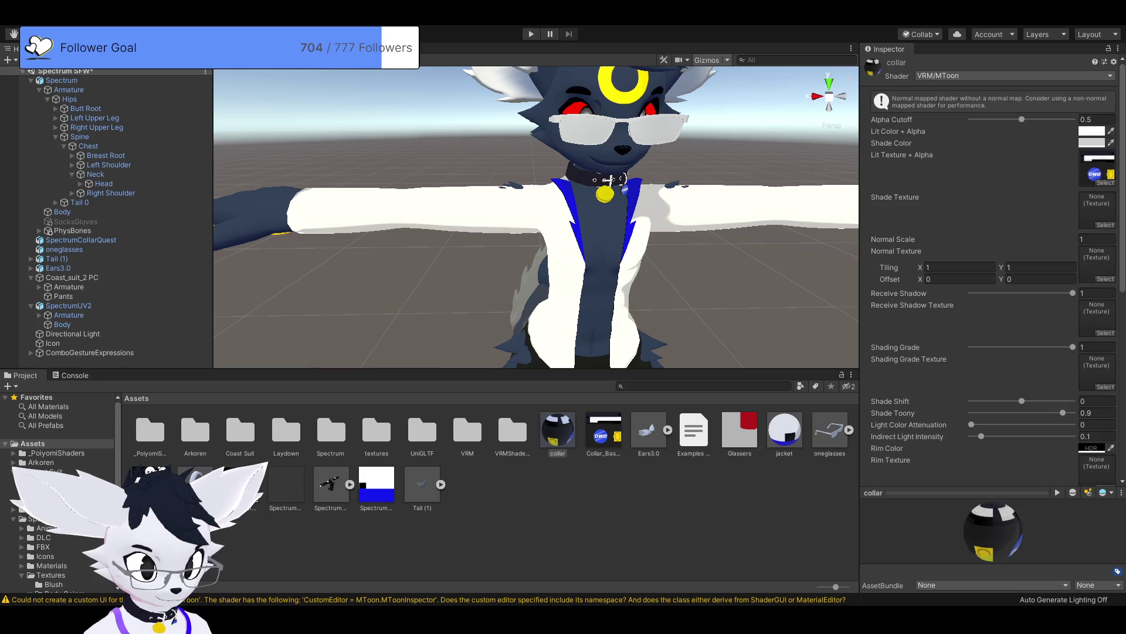
pyautogui.moveTo(528, 235)
pyautogui.mouseDown()
pyautogui.moveTo(446, 225)
pyautogui.moveTo(528, 205)
pyautogui.mouseUp()
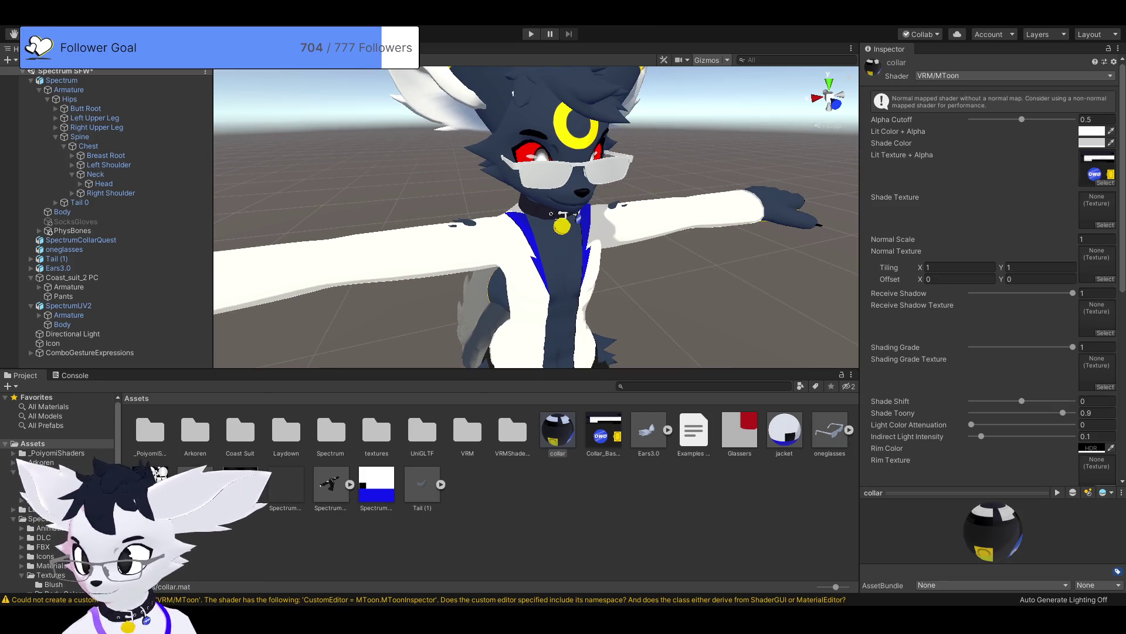
pyautogui.click(62, 80)
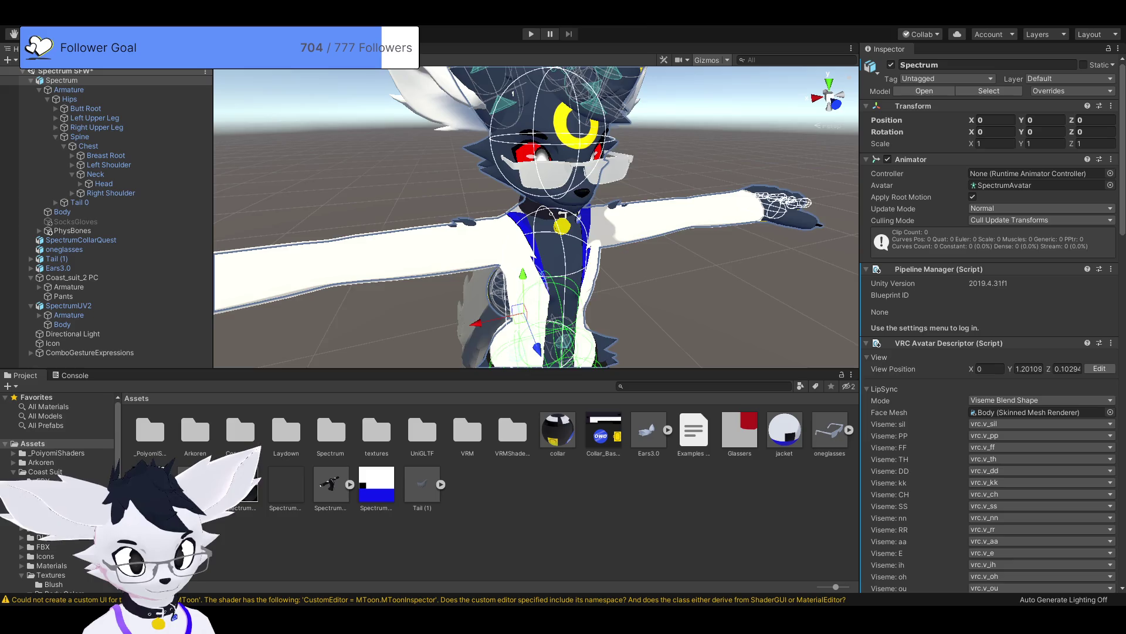
# Step: Inspect the Body and Ears3.0 meshes, then select the Spectrum avatar root
pyautogui.scroll(5, 516, 327)
pyautogui.click(516, 327)
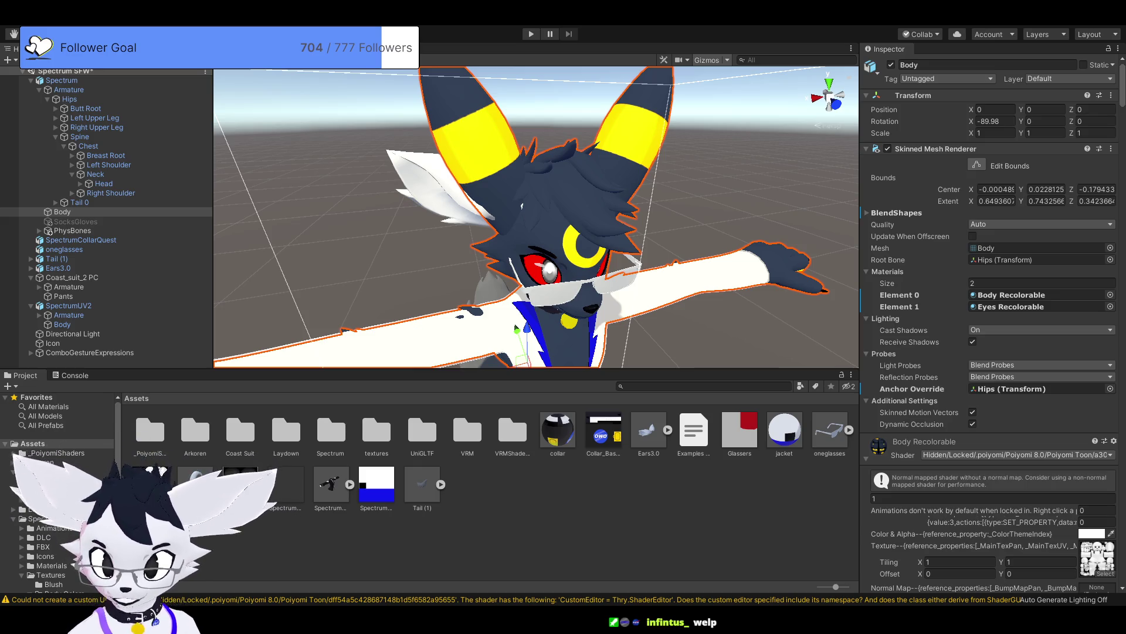
pyautogui.click(422, 188)
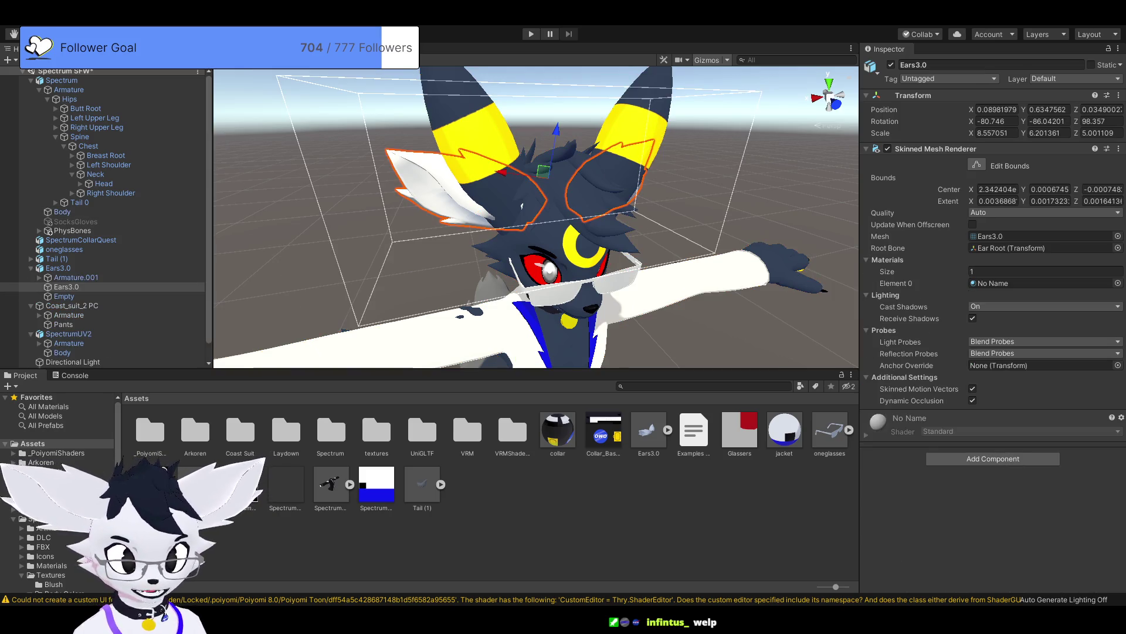
pyautogui.click(61, 80)
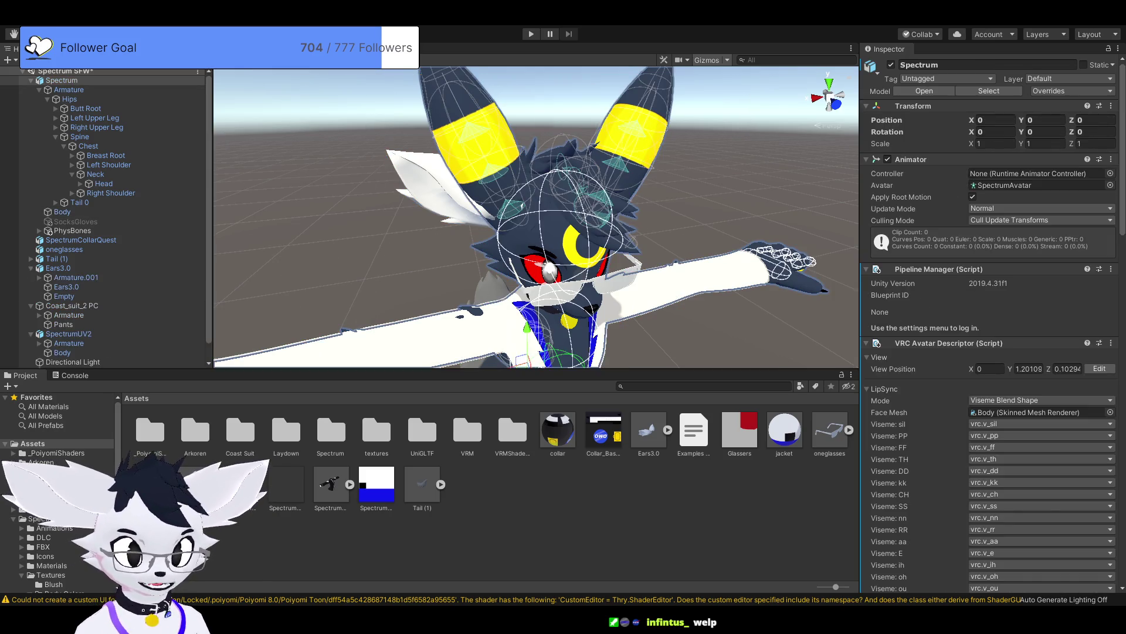
pyautogui.hotkey('ctrl', 'shift', 'd')
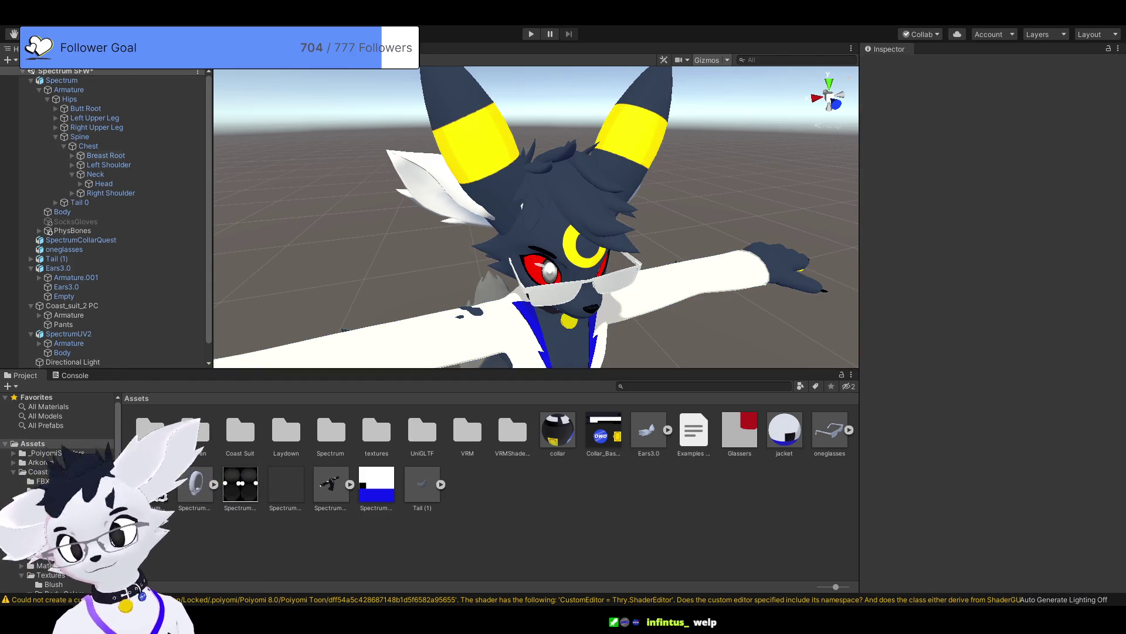
# Step: Drill down from Spectrum through Armature and expand the Head bone
pyautogui.click(62, 81)
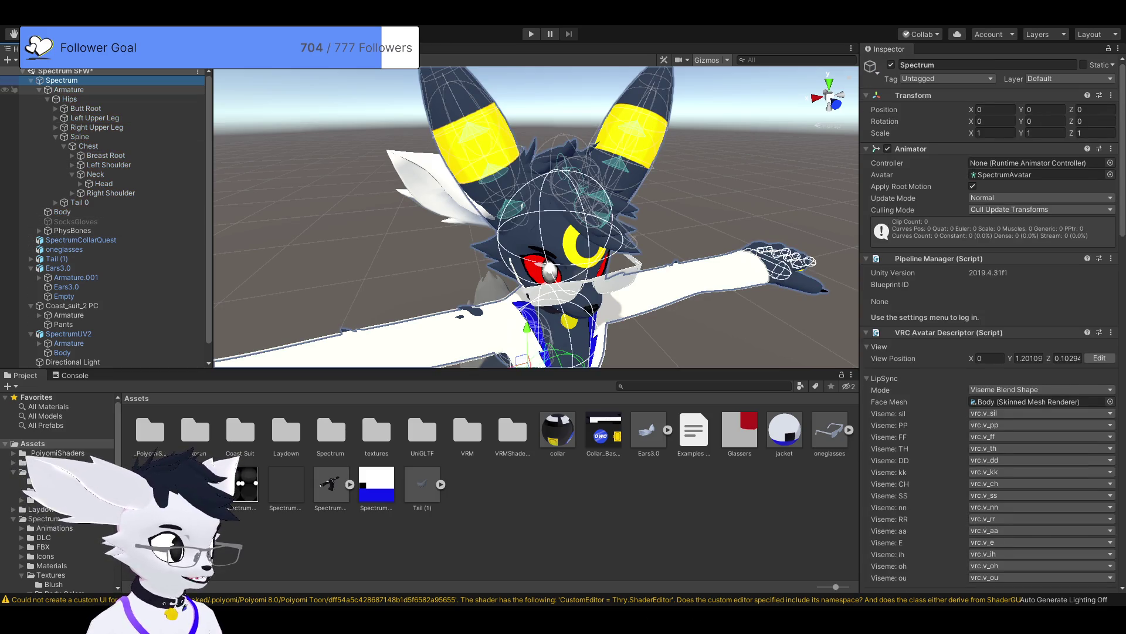
pyautogui.click(68, 89)
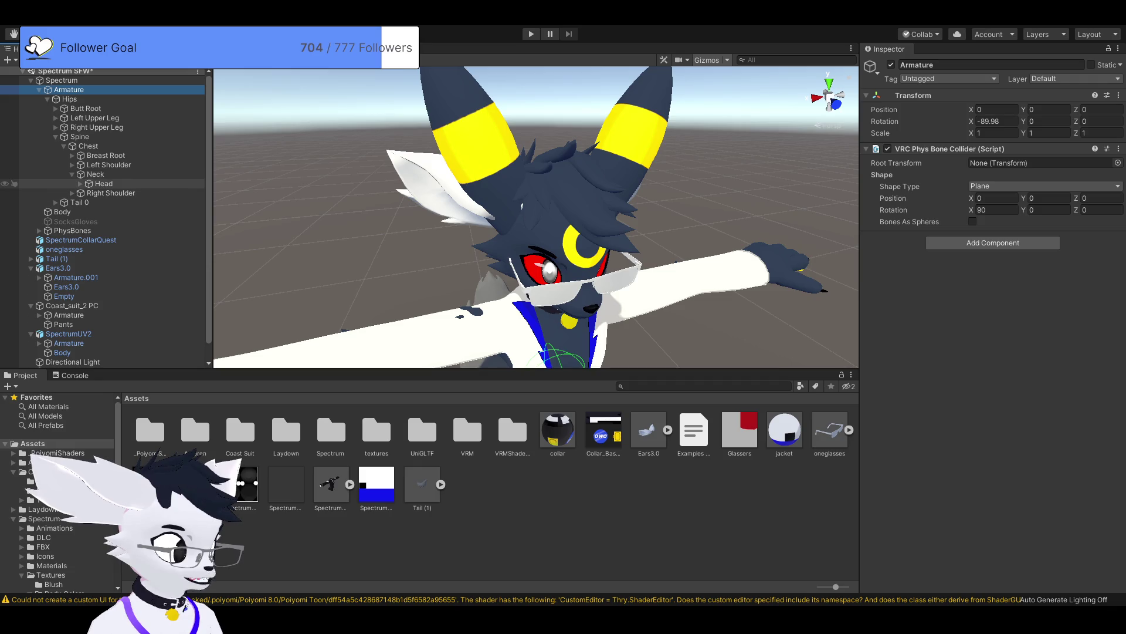
pyautogui.click(103, 184)
pyautogui.click(80, 183)
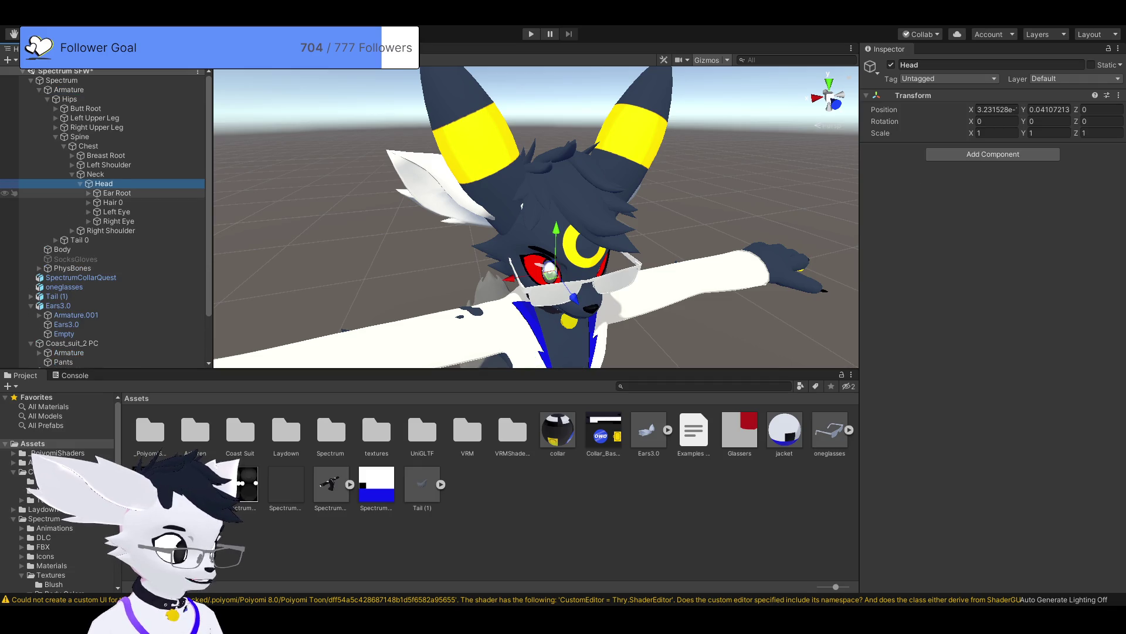
# Step: Under Ear Root, set Left Ear 0's X and Y scale to 0
pyautogui.click(88, 193)
pyautogui.click(126, 202)
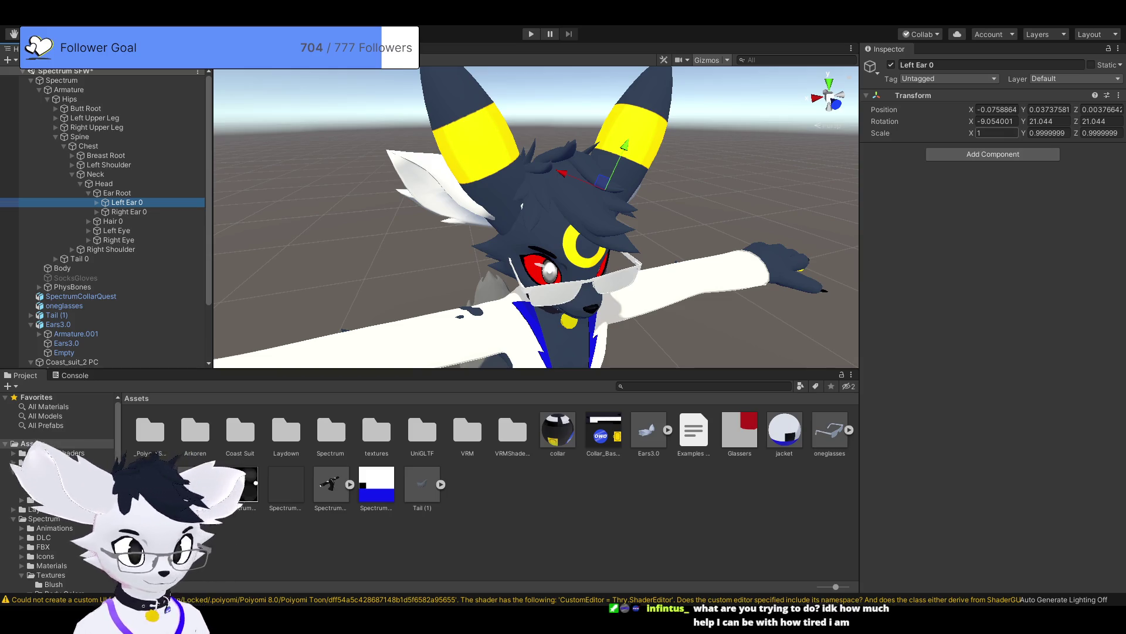
pyautogui.click(995, 133)
pyautogui.write('0')
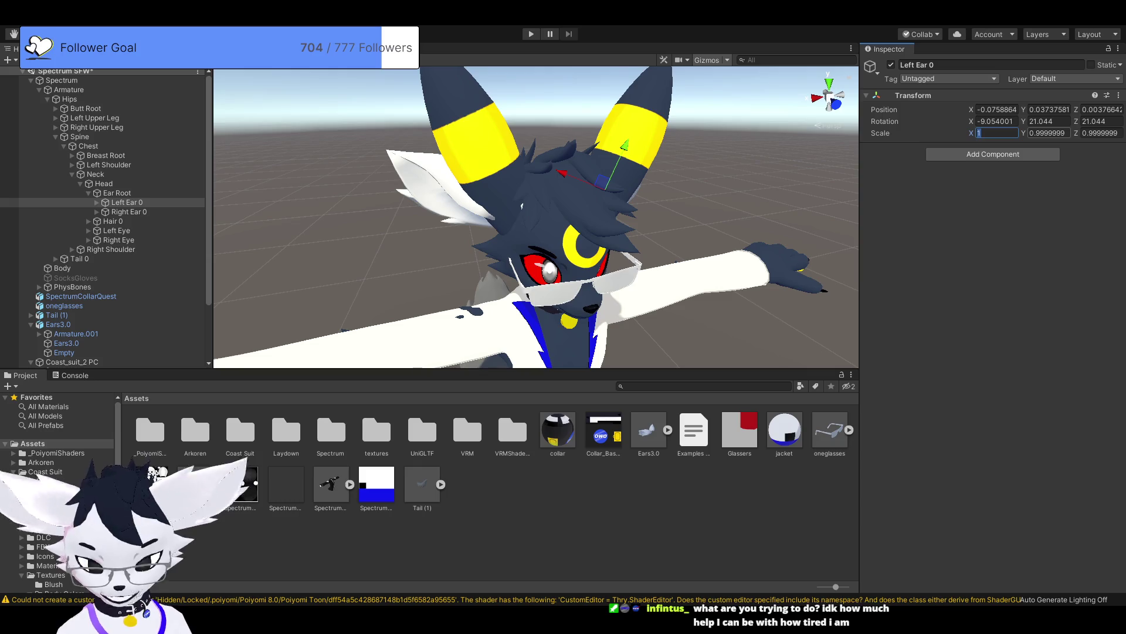
pyautogui.click(1051, 133)
pyautogui.write('0')
pyautogui.press('Tab')
pyautogui.write('0')
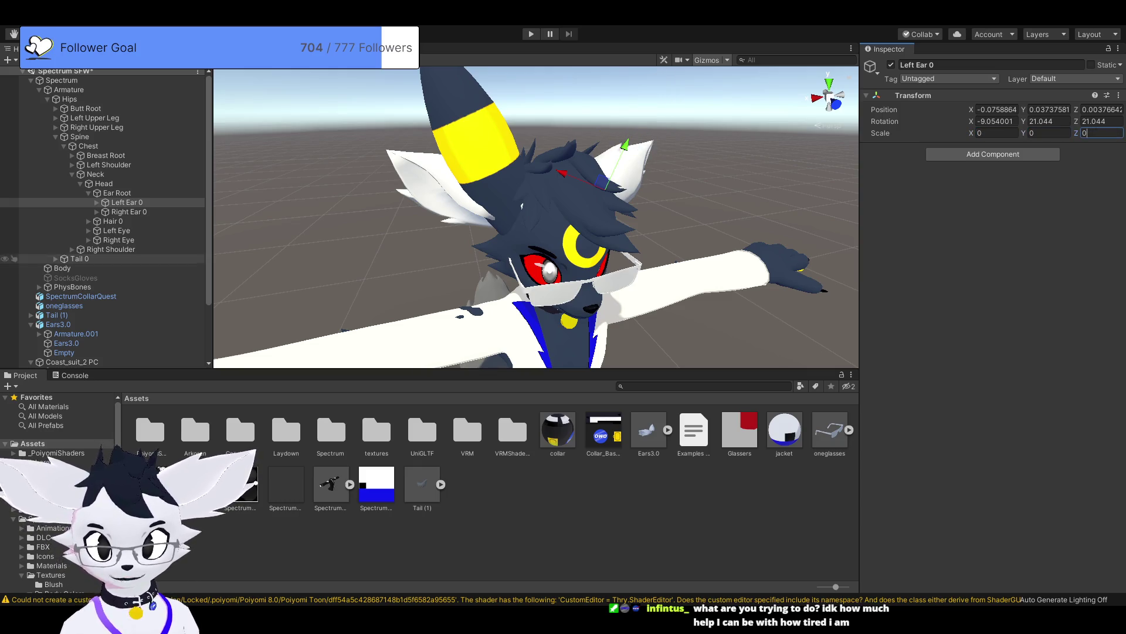
# Step: Set Right Ear 0's scale to 0, 0, 0
pyautogui.click(129, 212)
pyautogui.click(996, 133)
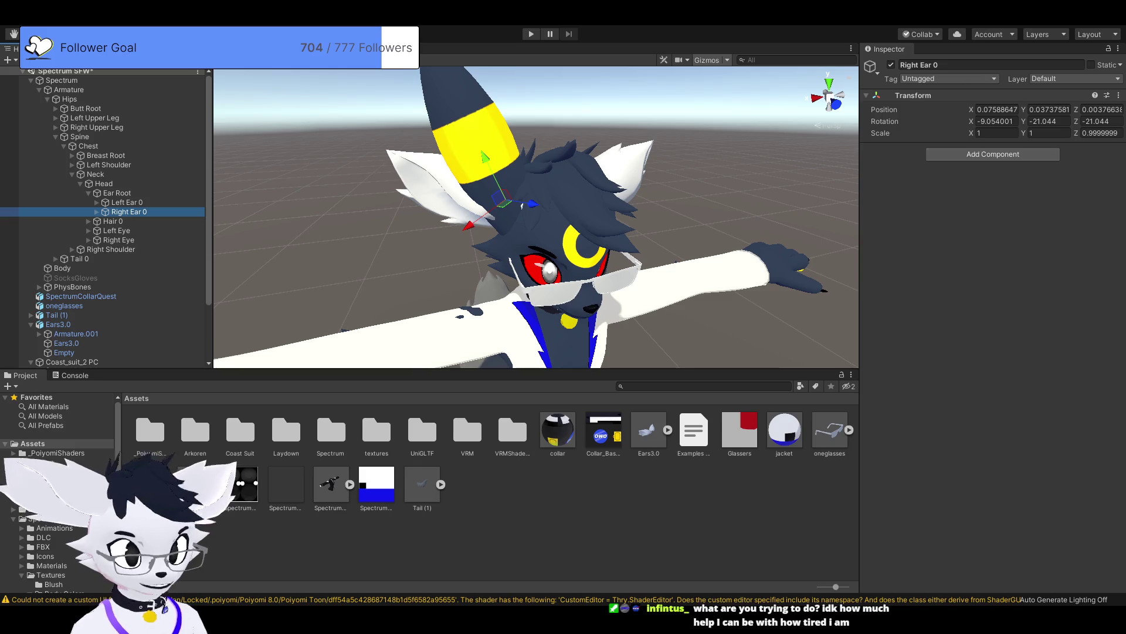
pyautogui.write('0')
pyautogui.press('Tab')
pyautogui.write('0')
pyautogui.press('Tab')
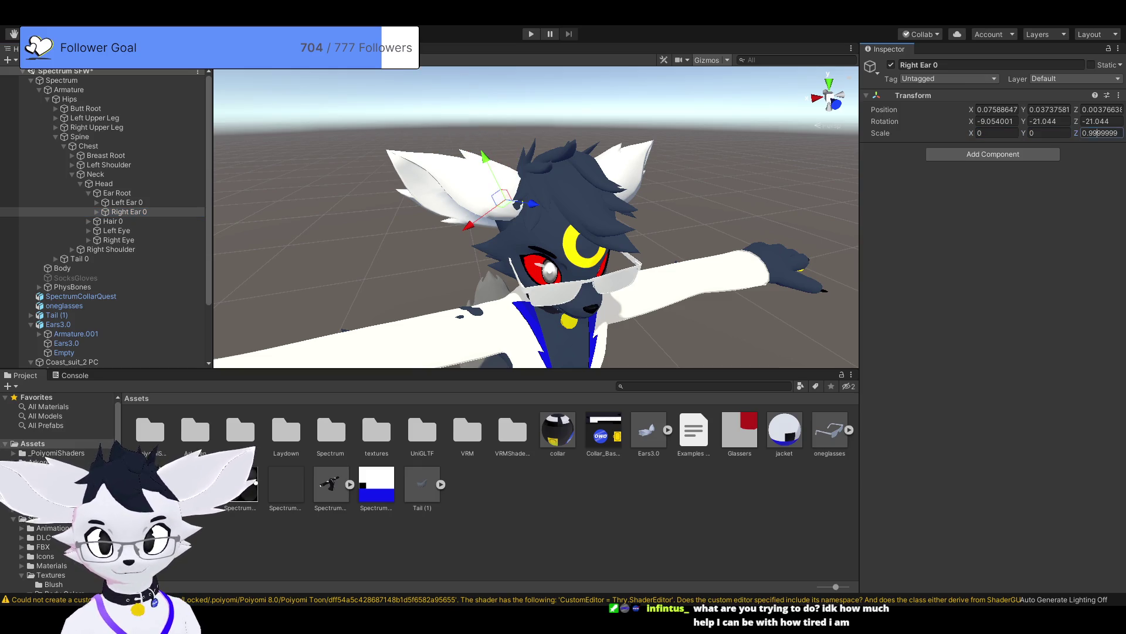
pyautogui.write('0')
pyautogui.press('Return')
pyautogui.moveTo(528, 234); pyautogui.dragTo(616, 234)
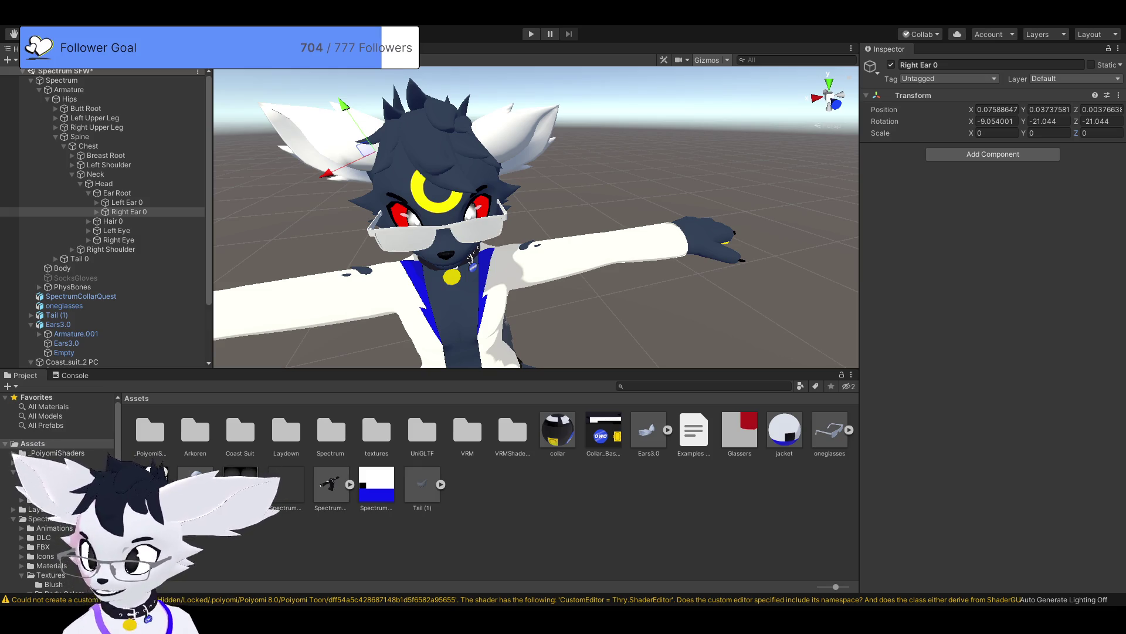
# Step: Delete the SpectrumUV2 jacket and the Pants objects from the avatar
pyautogui.scroll(5, 536, 217)
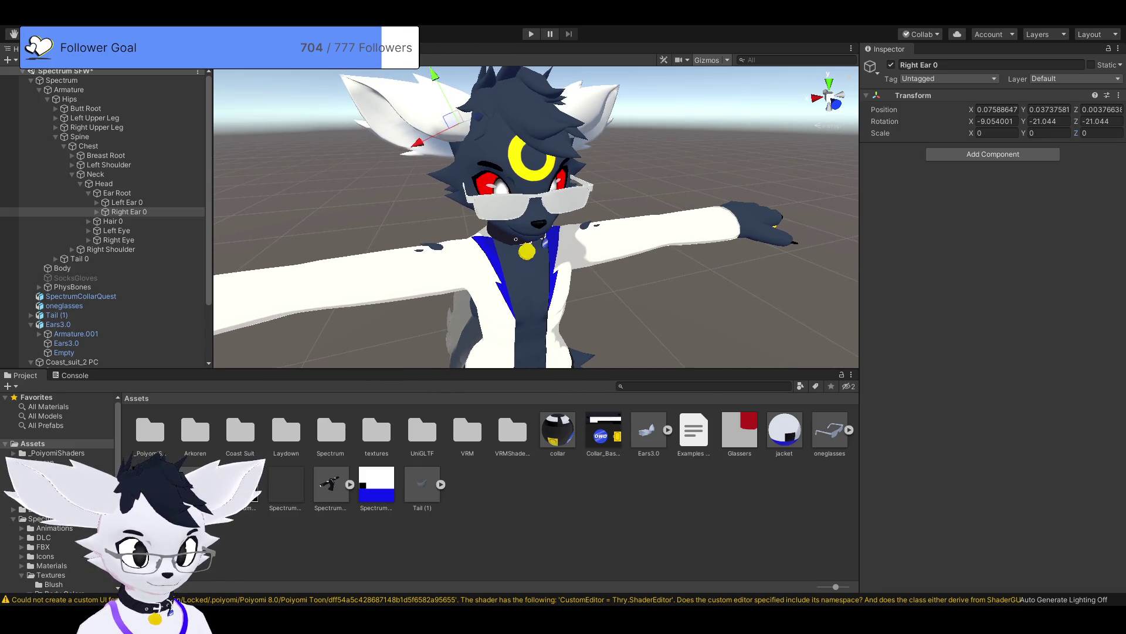
pyautogui.click(522, 281)
pyautogui.press('Delete')
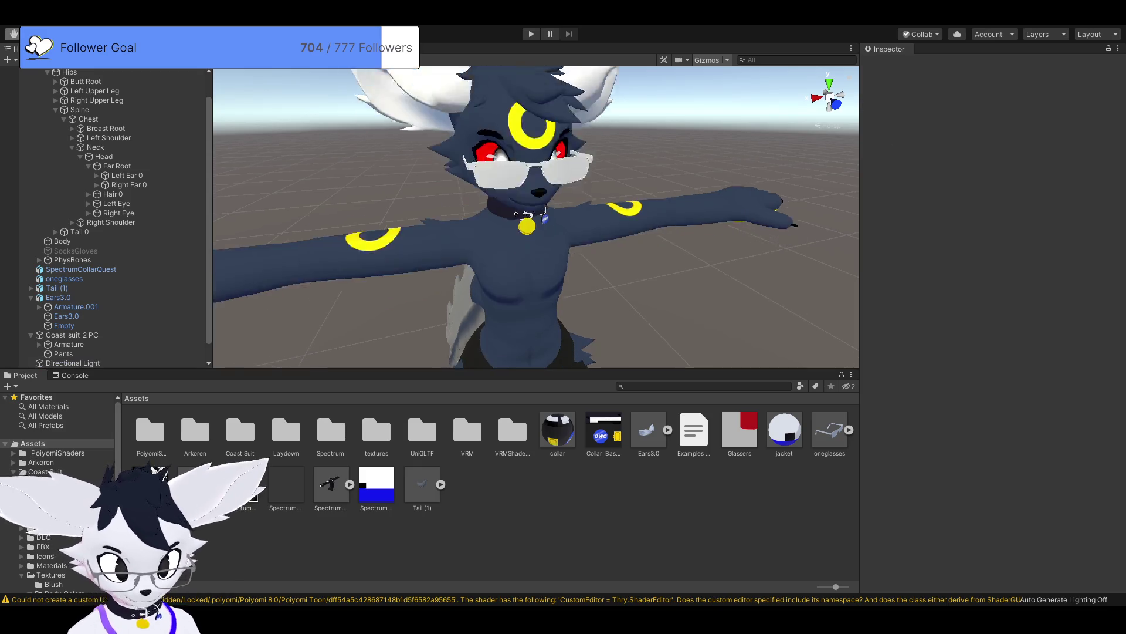
pyautogui.click(516, 328)
pyautogui.press('Delete')
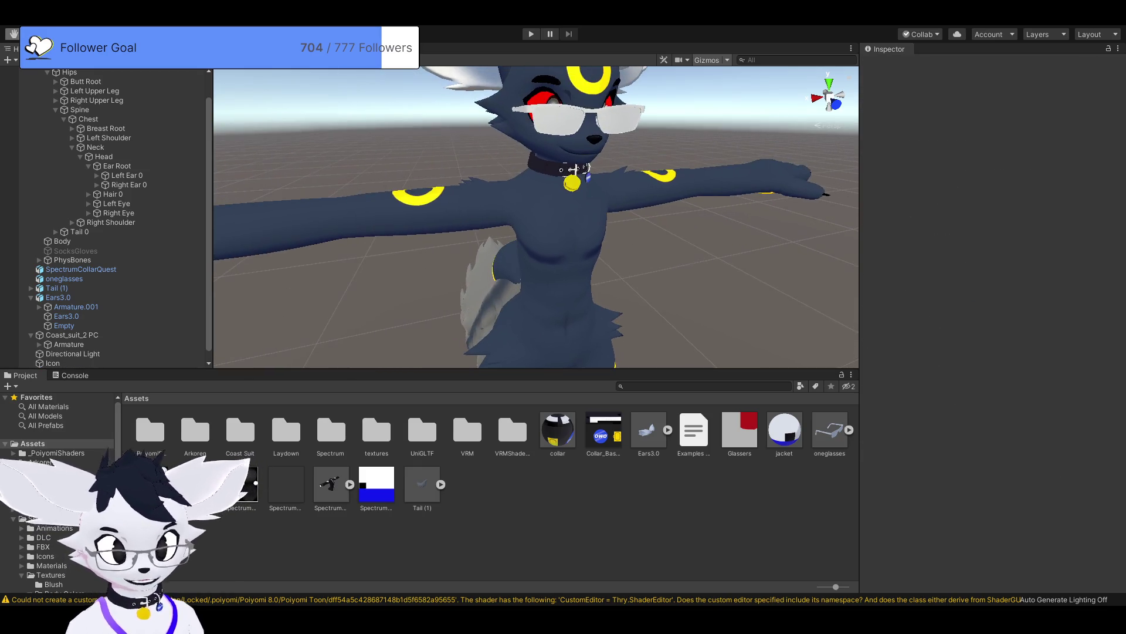
pyautogui.moveTo(536, 217); pyautogui.dragTo(458, 249)
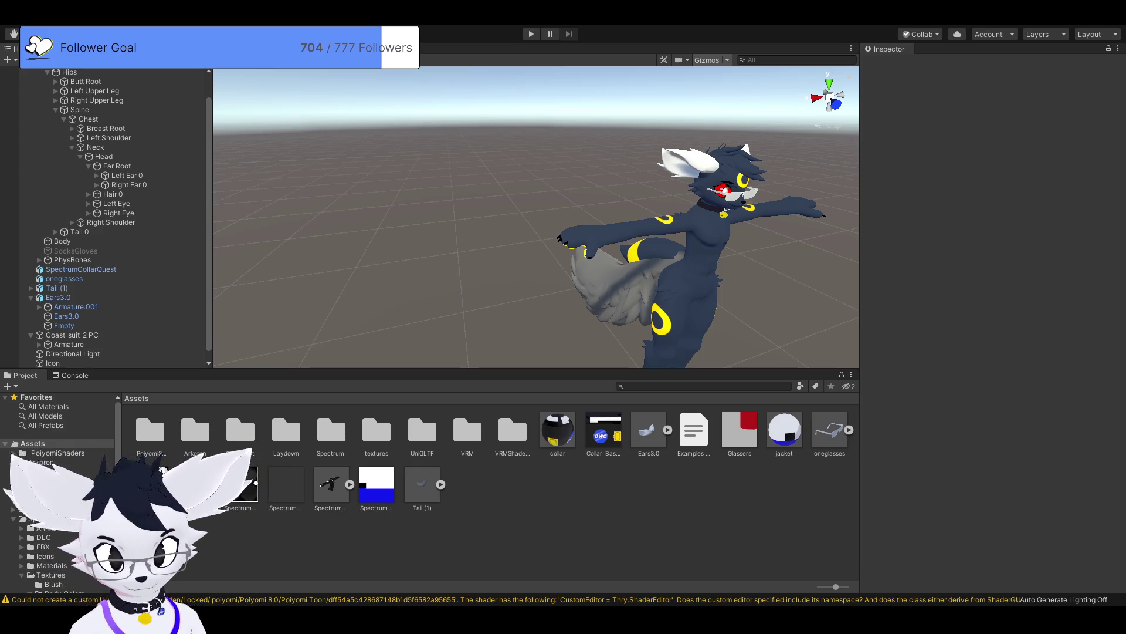
# Step: Select the base Tail 0 bone and set its scale to 0, 0, 0
pyautogui.click(62, 241)
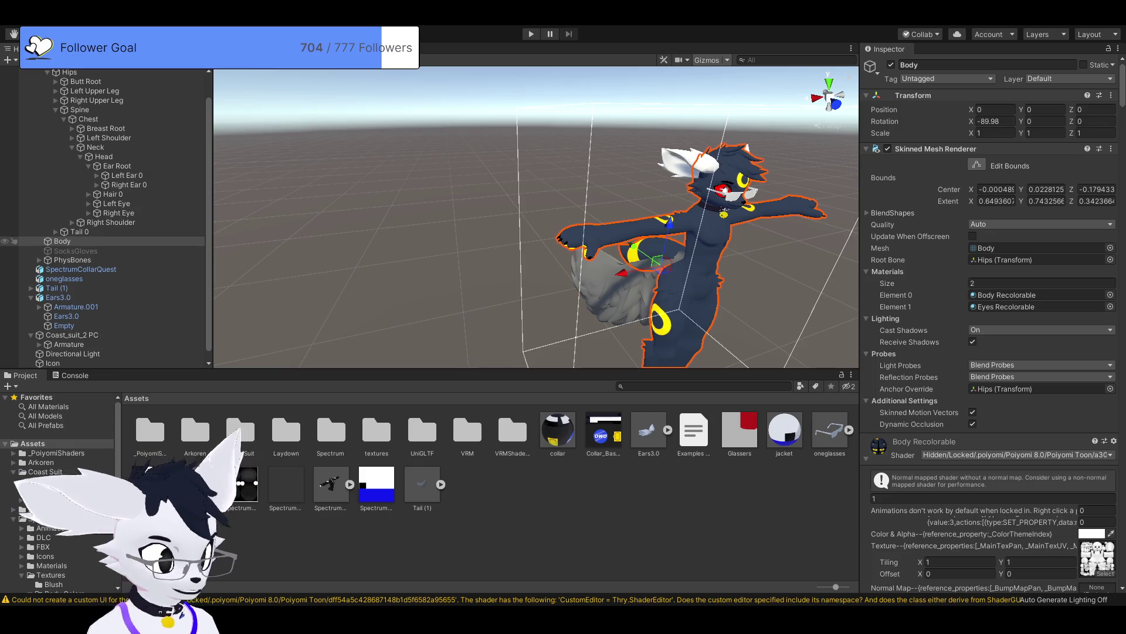
pyautogui.click(80, 232)
pyautogui.moveTo(528, 234)
pyautogui.mouseDown()
pyautogui.moveTo(646, 229)
pyautogui.moveTo(622, 217)
pyautogui.mouseUp()
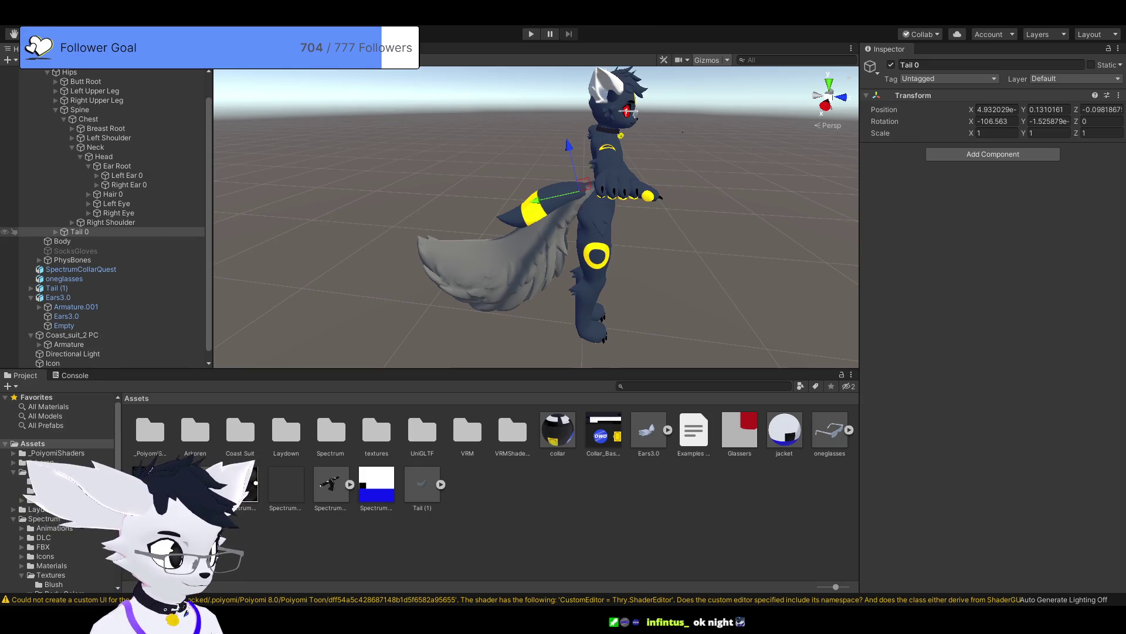
pyautogui.click(56, 109)
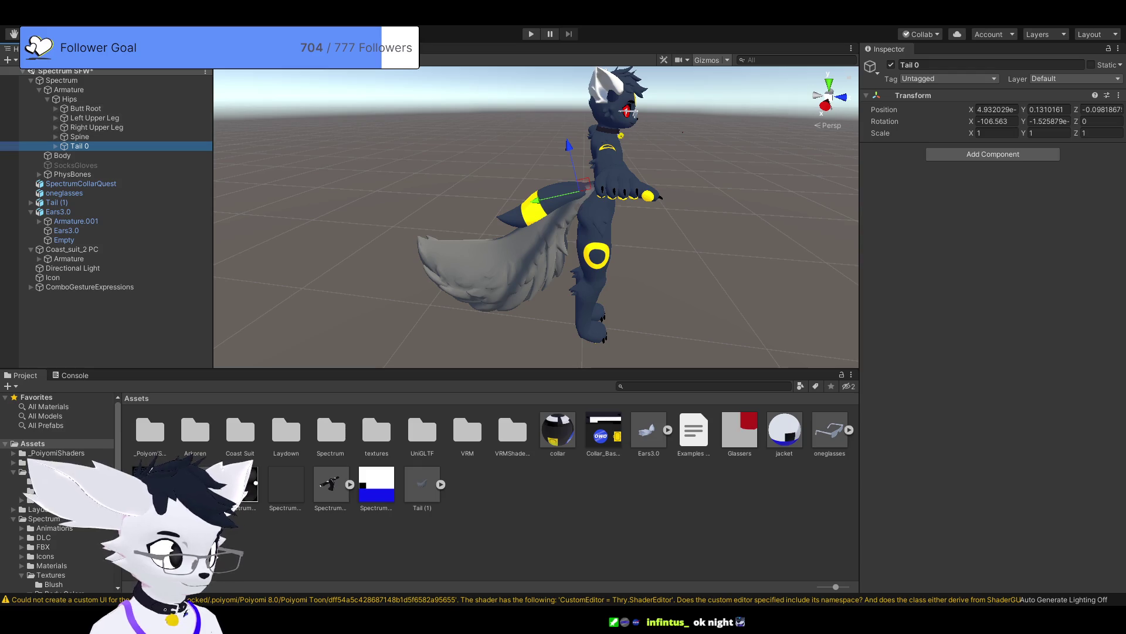
pyautogui.click(997, 133)
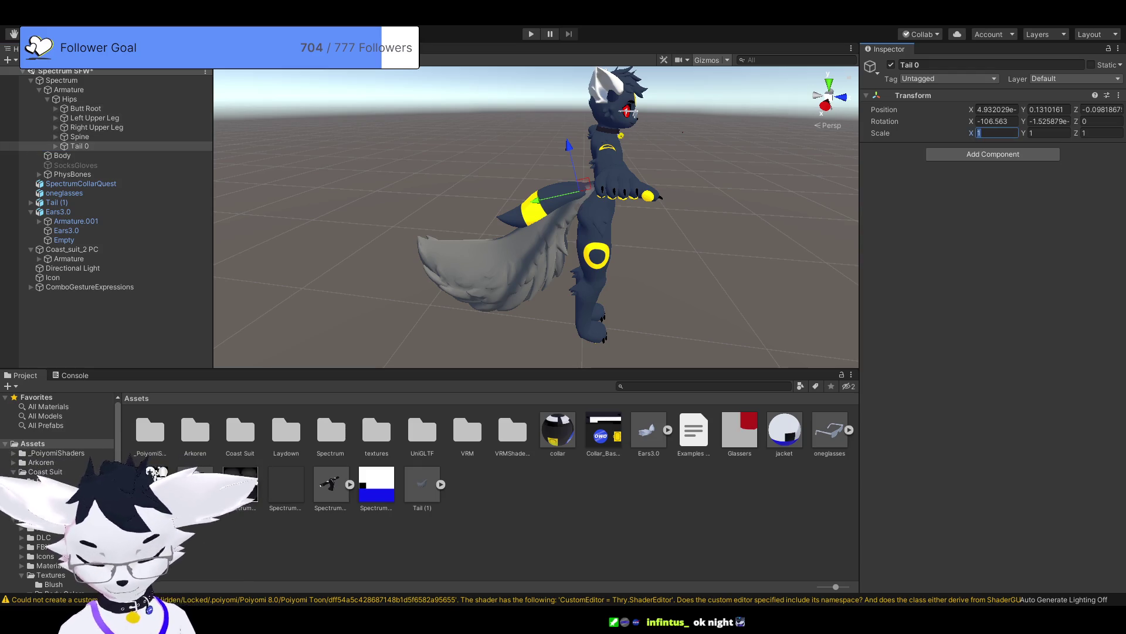
pyautogui.write('0')
pyautogui.press('Tab')
pyautogui.write('0')
pyautogui.press('Tab')
pyautogui.write('0')
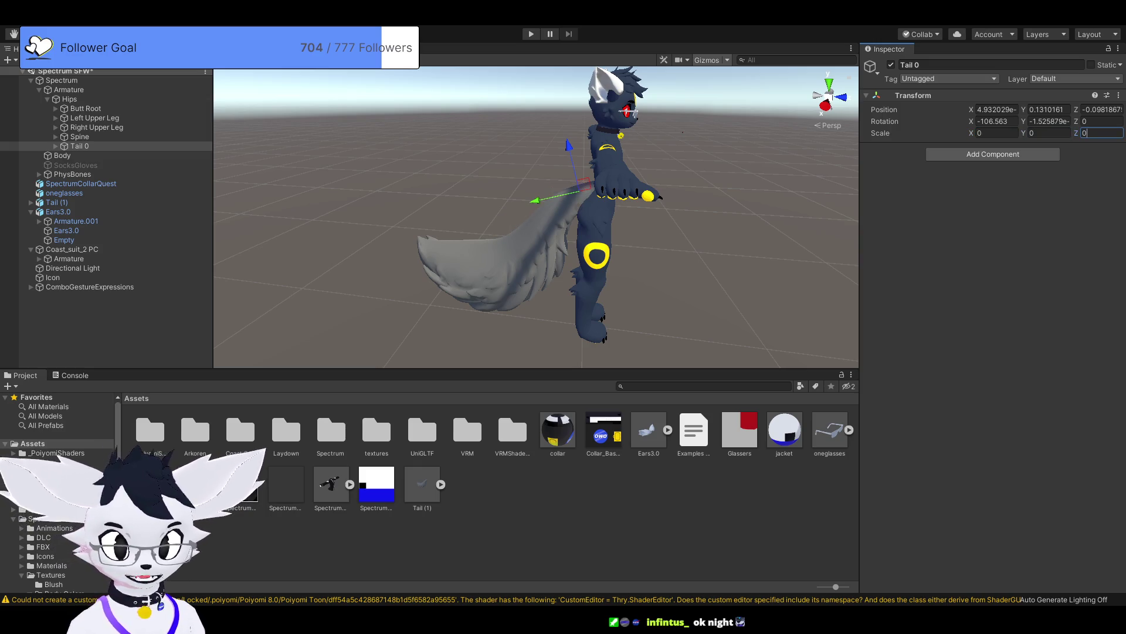
# Step: Move Tail 0 to Y 0.169, Z 0.031, tucked behind Tail (1)
pyautogui.scroll(5, 535, 217)
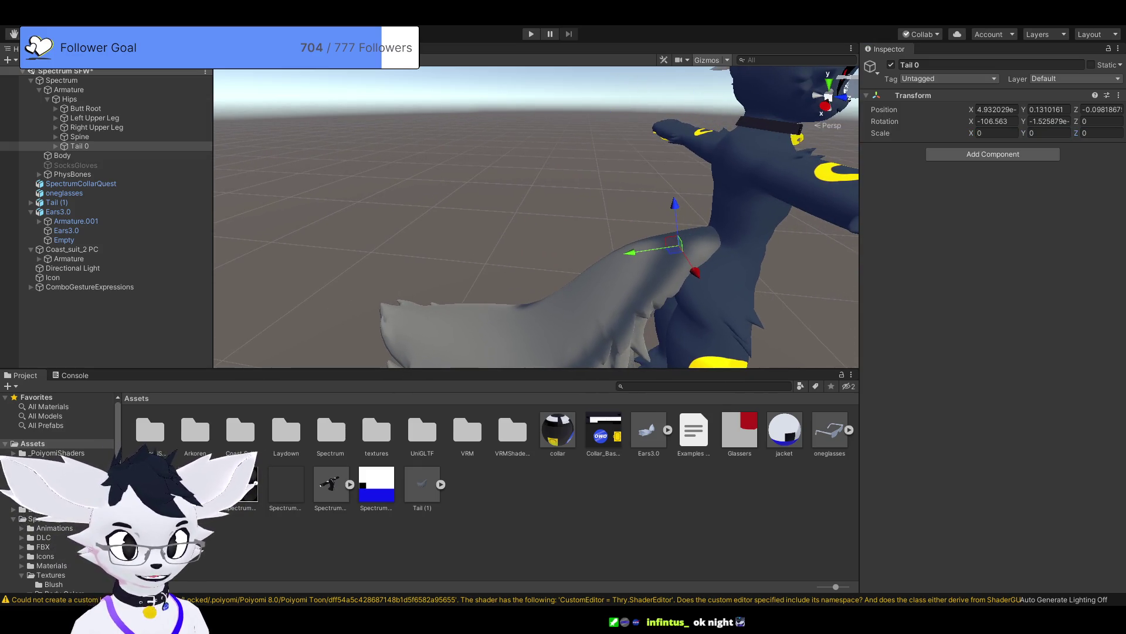
pyautogui.moveTo(672, 244); pyautogui.dragTo(728, 235)
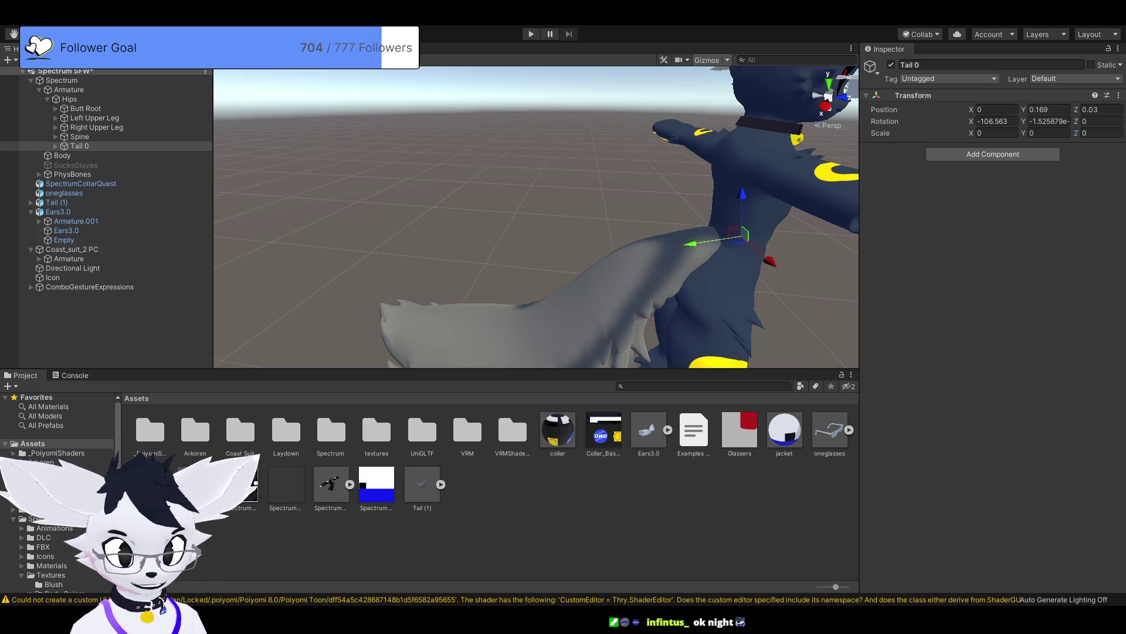
pyautogui.moveTo(722, 124); pyautogui.dragTo(683, 112)
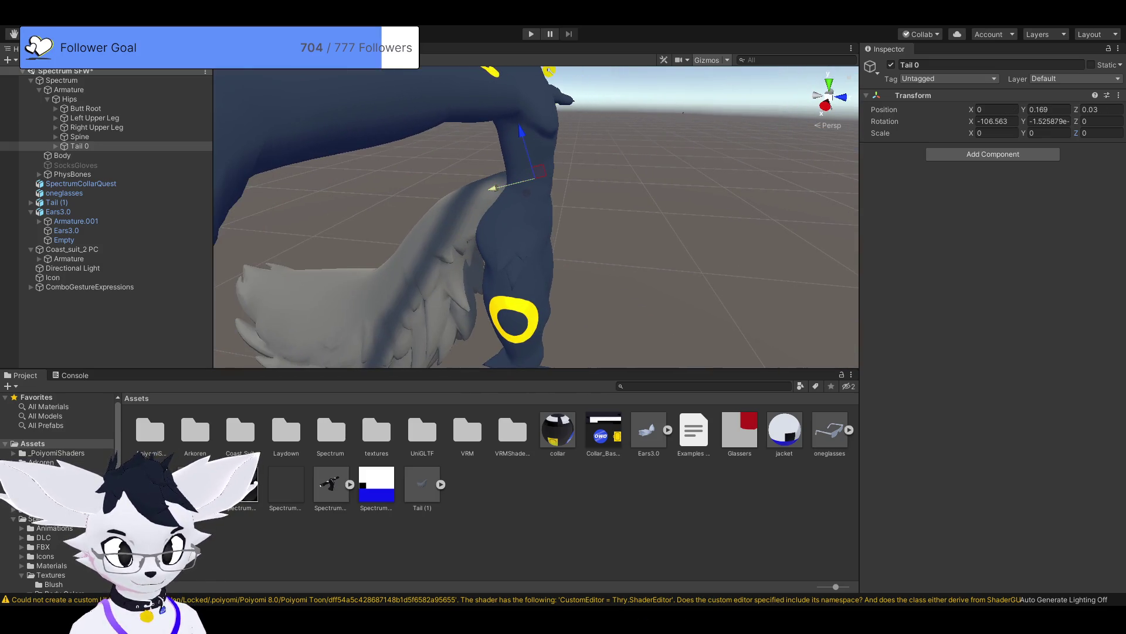
pyautogui.moveTo(533, 190); pyautogui.dragTo(576, 180)
pyautogui.moveTo(528, 179); pyautogui.dragTo(496, 187)
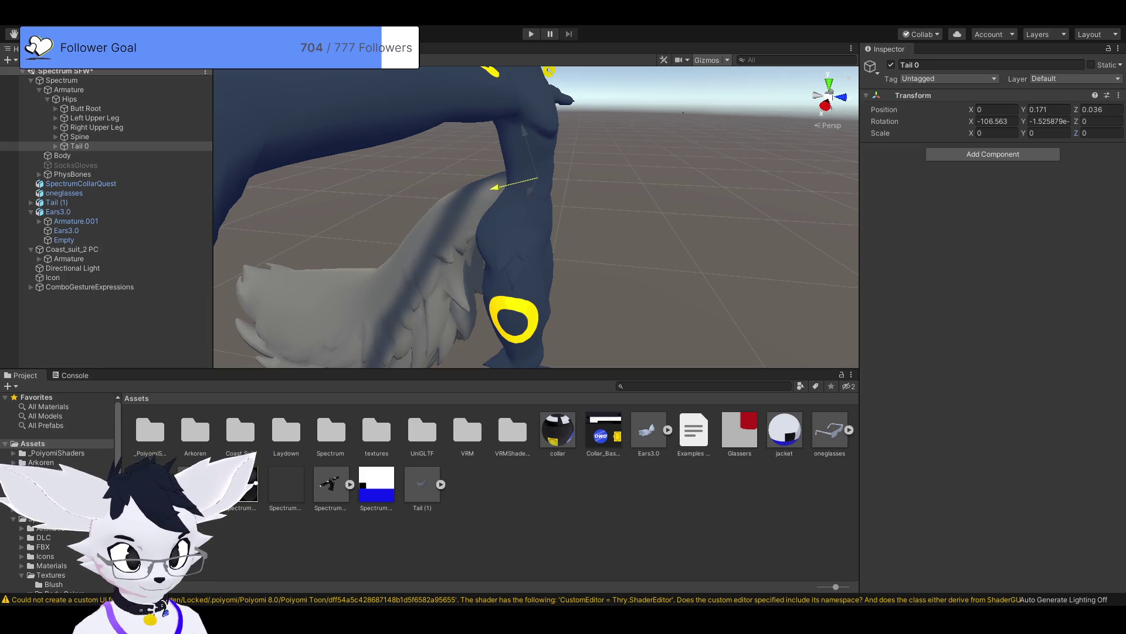
pyautogui.moveTo(528, 235)
pyautogui.mouseDown()
pyautogui.moveTo(411, 235)
pyautogui.moveTo(422, 223)
pyautogui.moveTo(446, 234)
pyautogui.mouseUp()
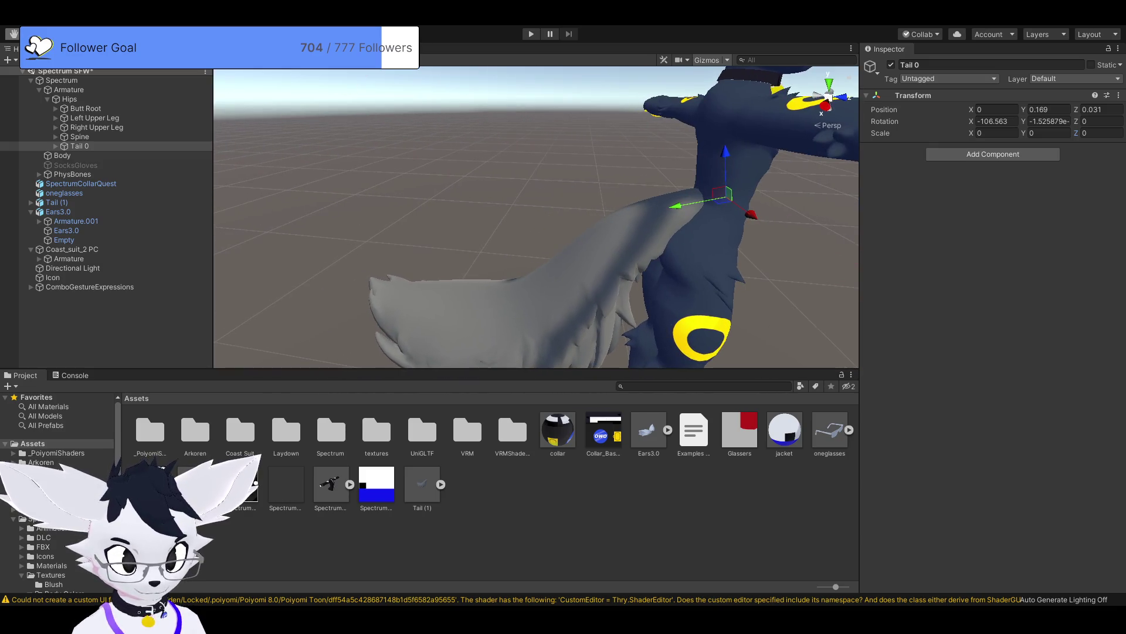
pyautogui.click(470, 305)
pyautogui.press('Escape')
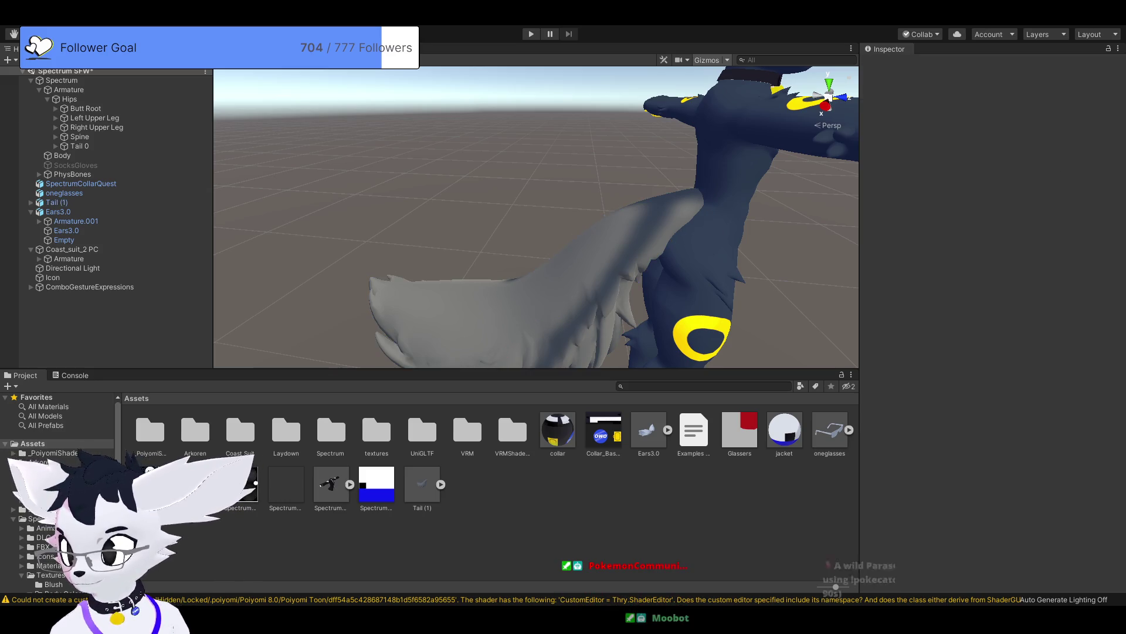
pyautogui.scroll(-5, 535, 217)
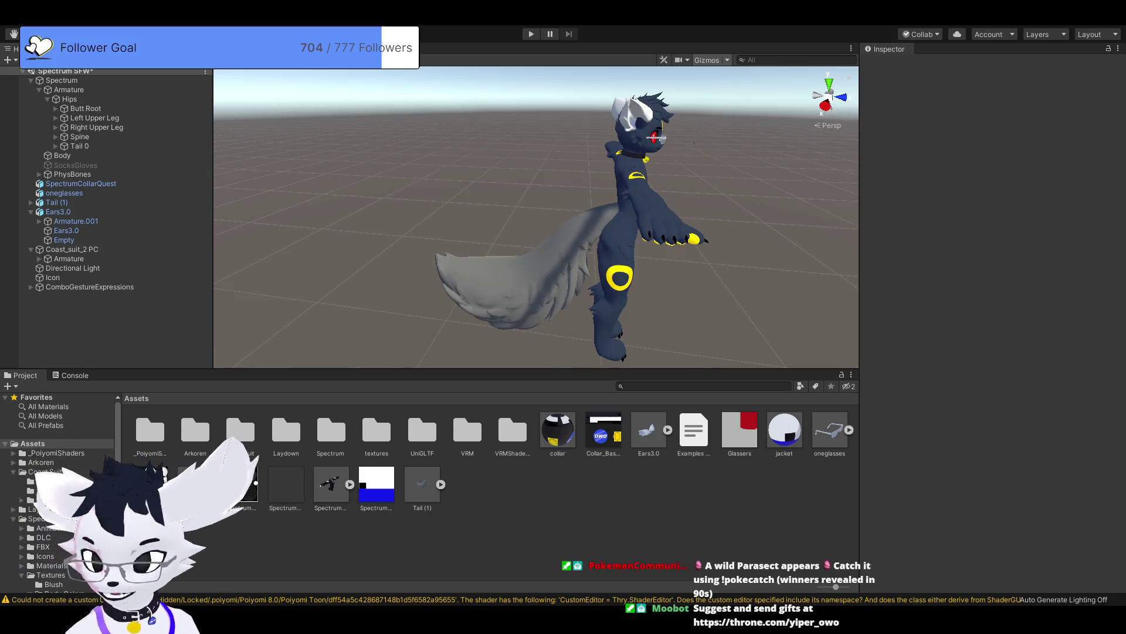
# Step: Check the Body's Poiyomi material, then select the Assets folder in the Project panel
pyautogui.moveTo(694, 142)
pyautogui.mouseDown()
pyautogui.moveTo(411, 176)
pyautogui.moveTo(516, 176)
pyautogui.moveTo(487, 176)
pyautogui.mouseUp()
pyautogui.click(486, 176)
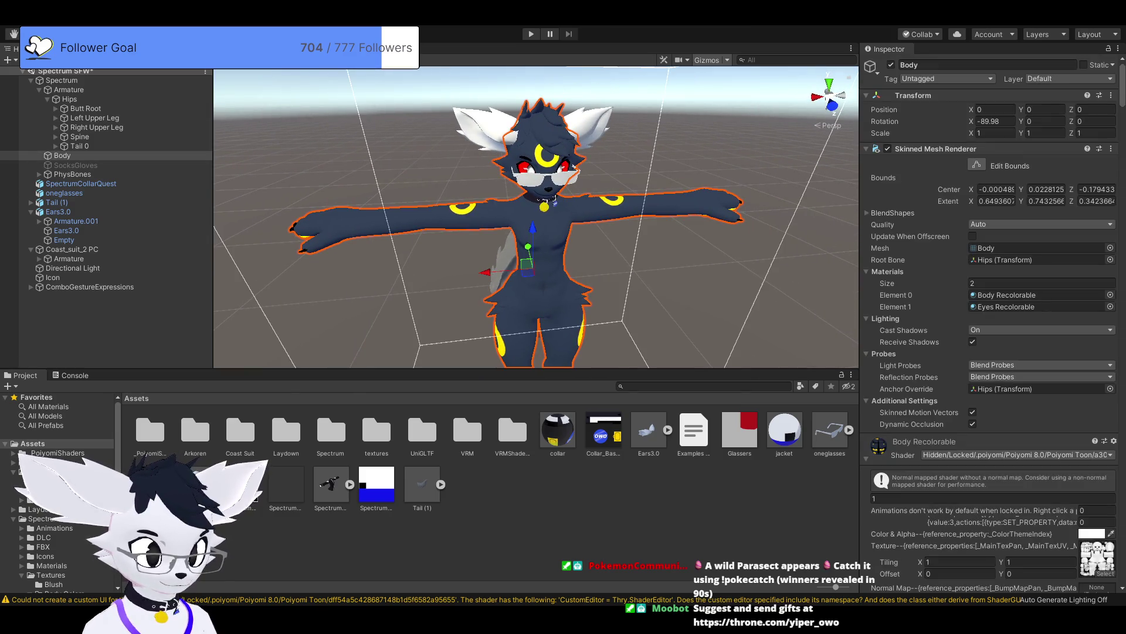
pyautogui.scroll(-6, 991, 352)
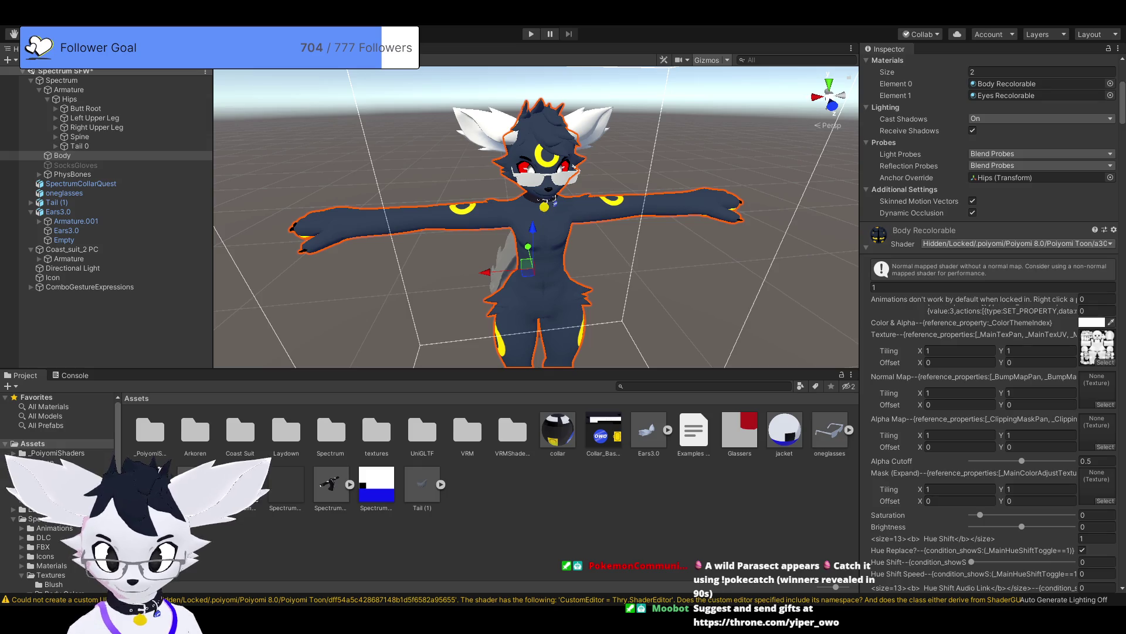
pyautogui.click(234, 551)
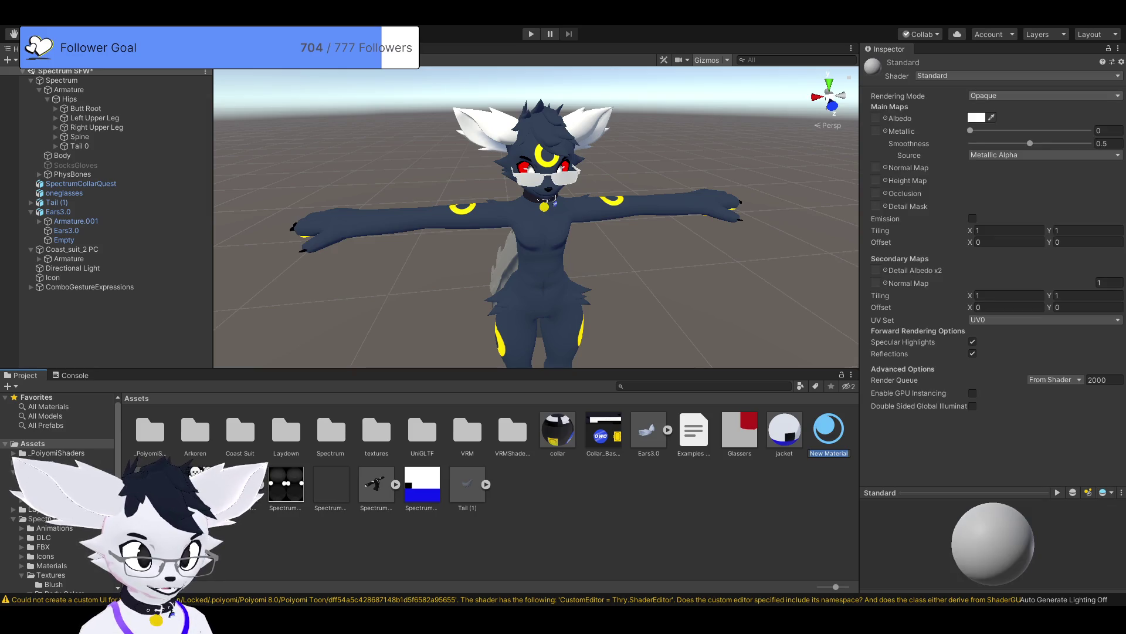
# Step: Keep the default New Material name and adjust its MToon Shade Color
pyautogui.press('Return')
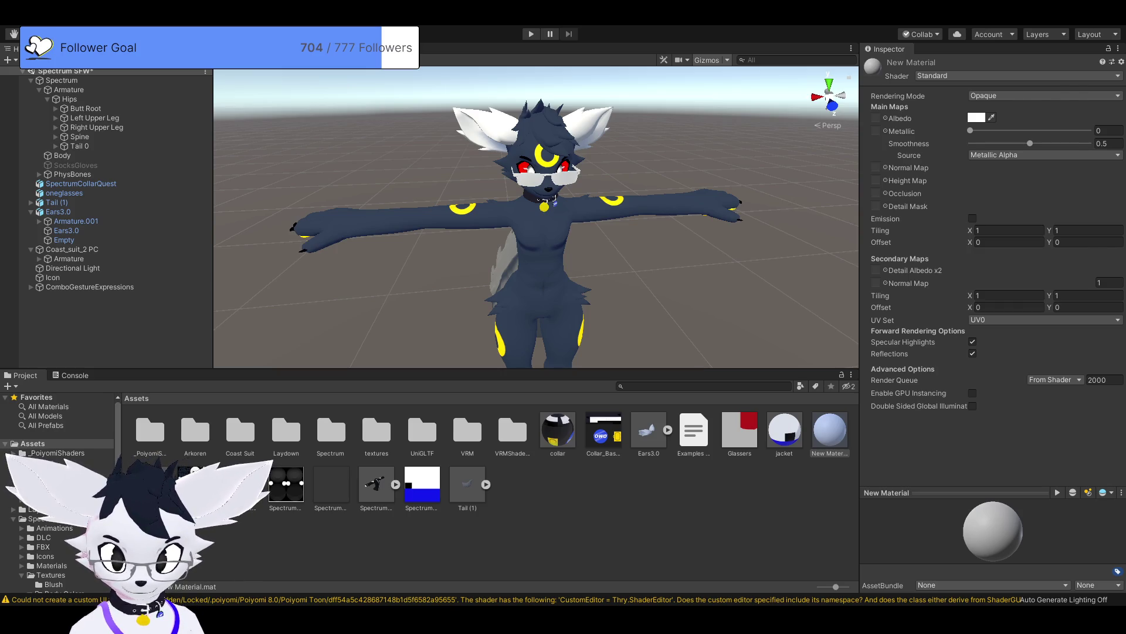
pyautogui.click(1092, 143)
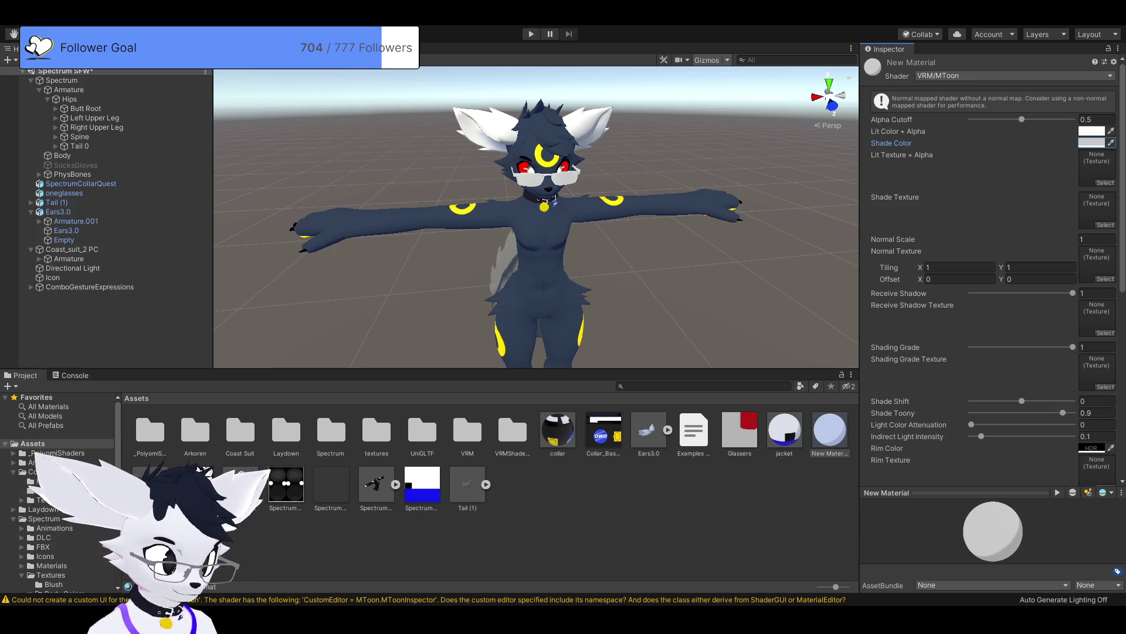
pyautogui.press('Escape')
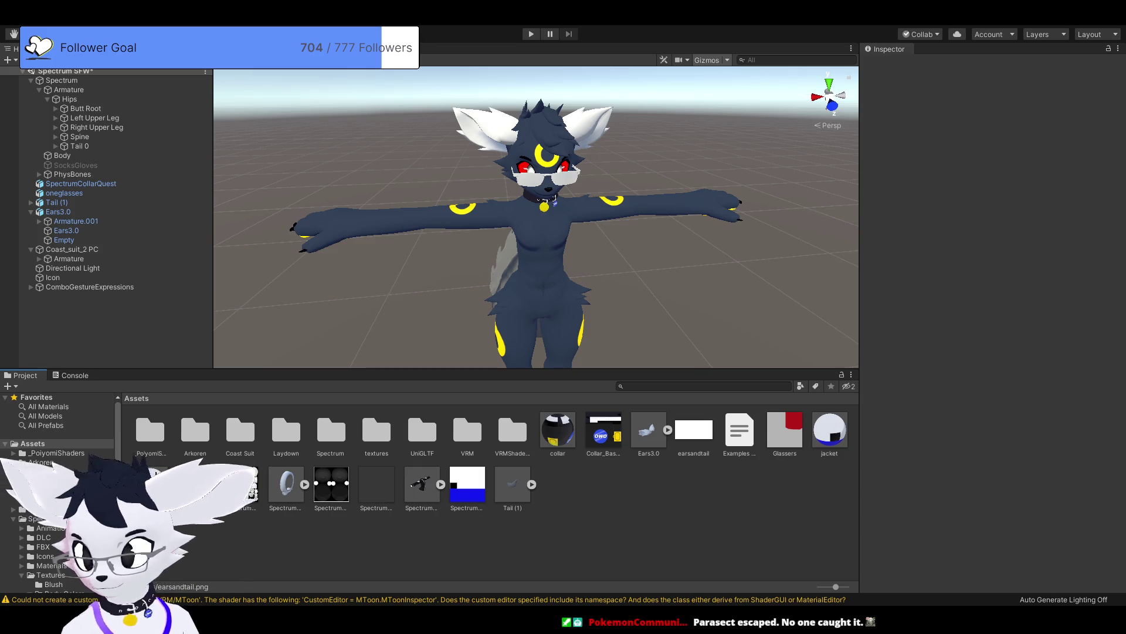
# Step: Rename the new MToon material to earandtail
pyautogui.click(155, 473)
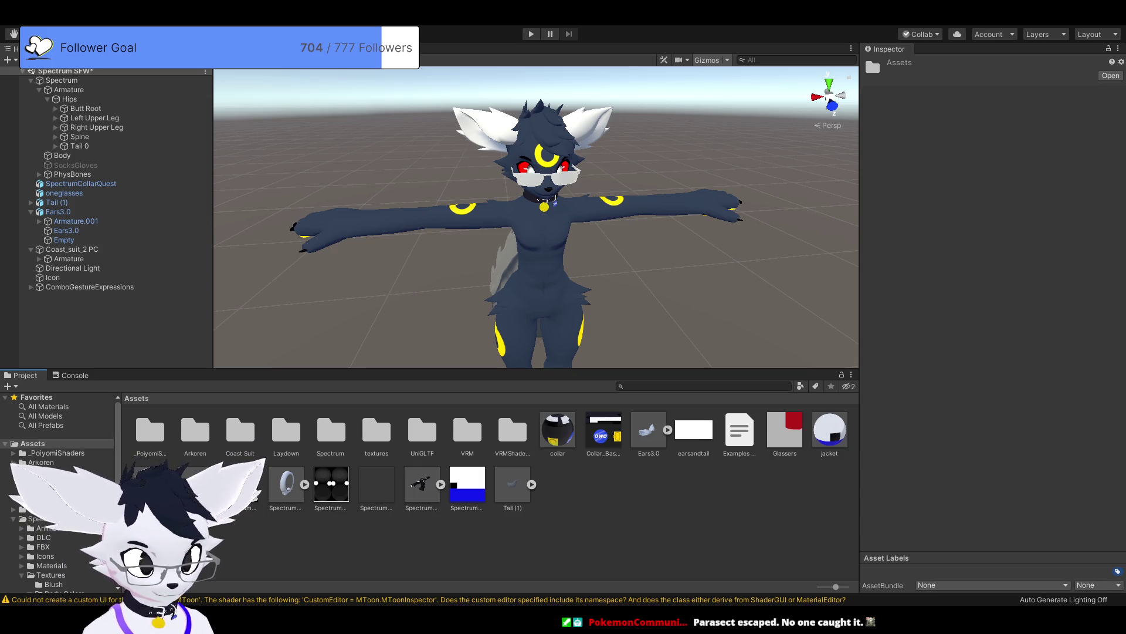
pyautogui.press('Return')
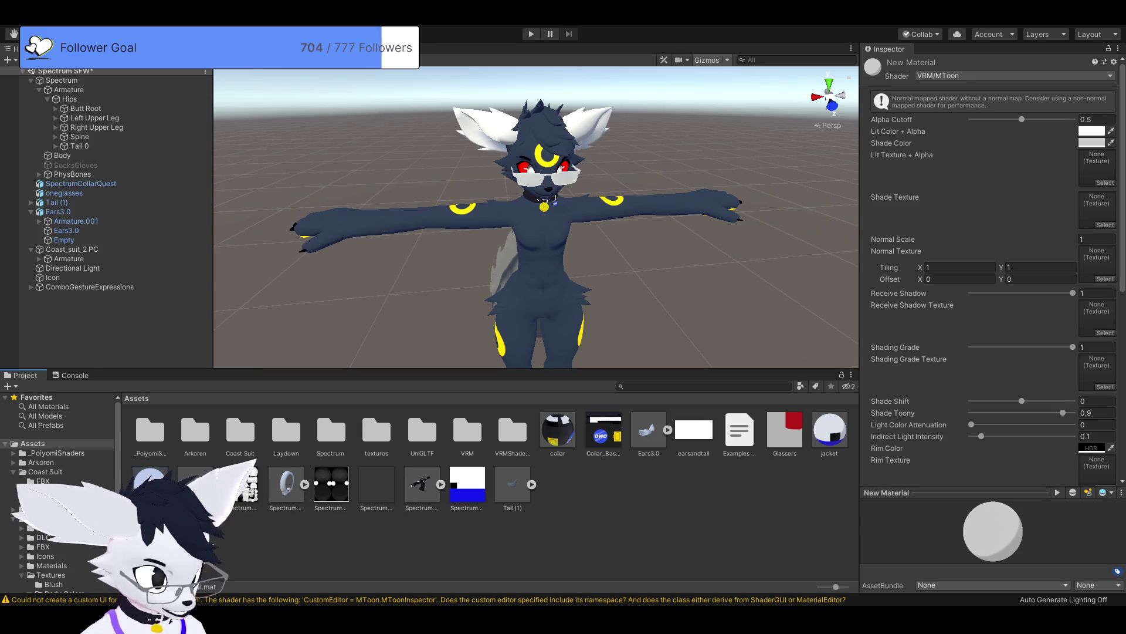
pyautogui.press('Return')
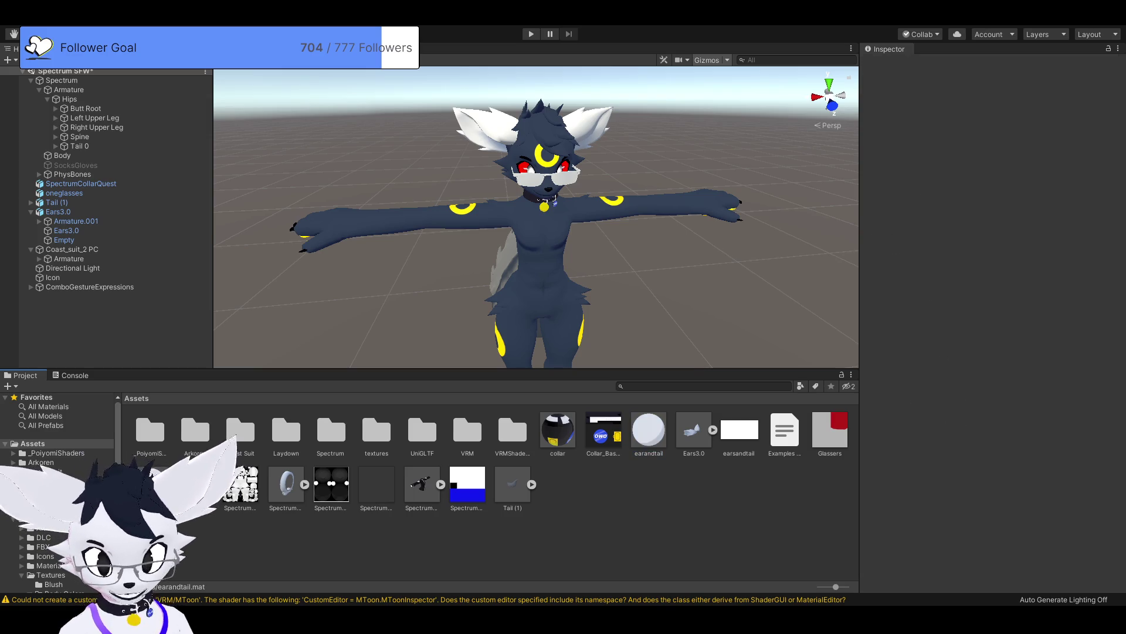
# Step: Assign earsandtail.png as earandtail's Lit Texture, then select the avatar's Body
pyautogui.moveTo(740, 429); pyautogui.dragTo(1097, 167)
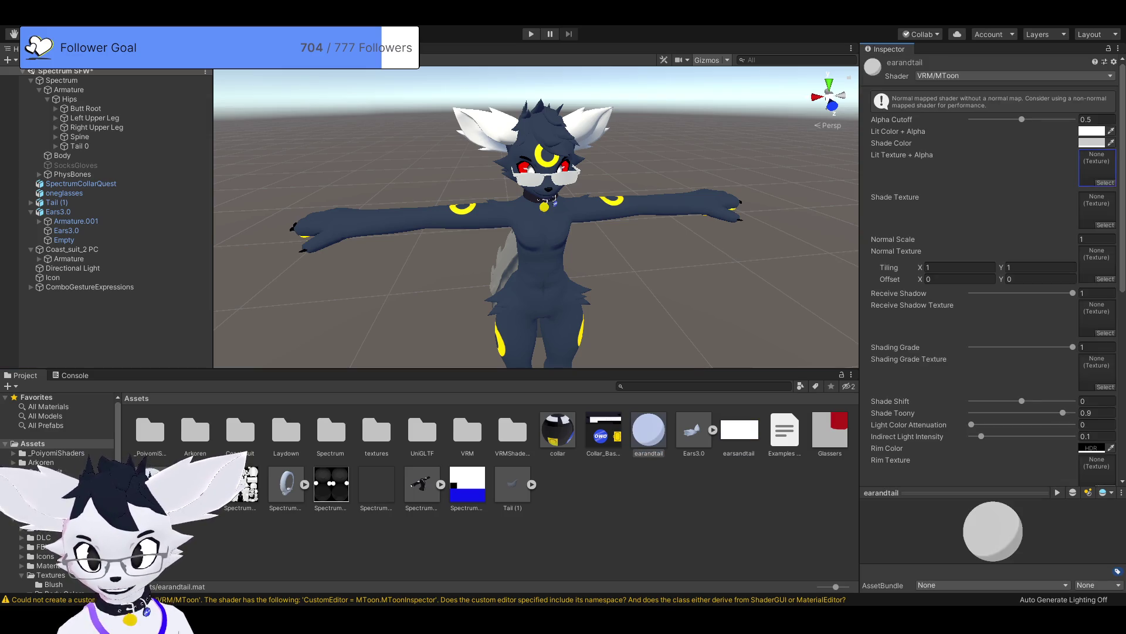
pyautogui.press('Escape')
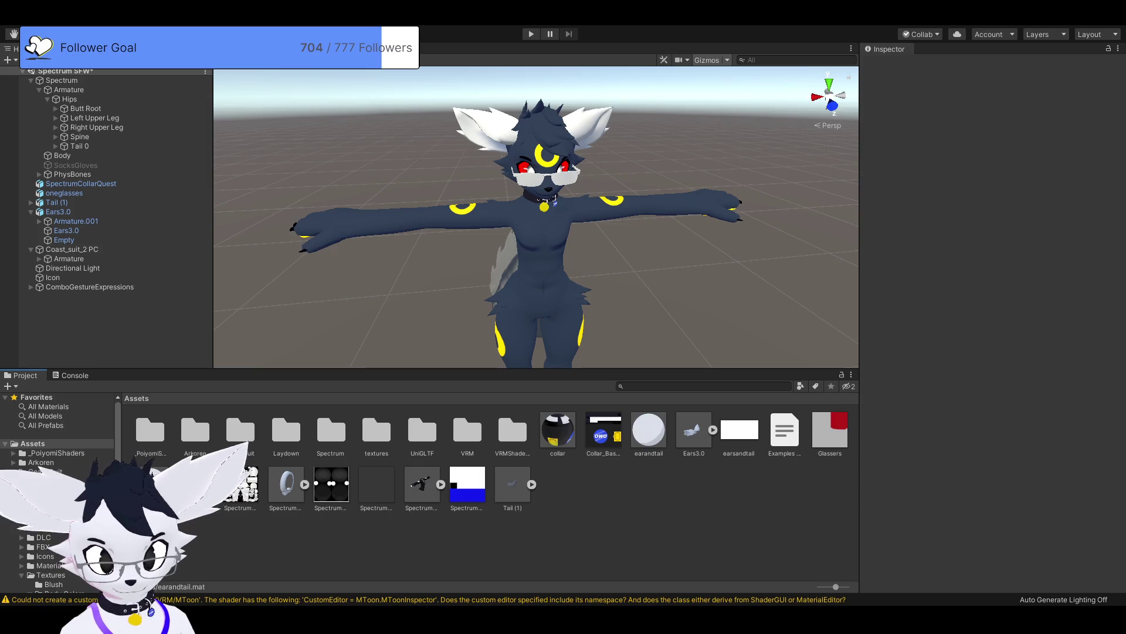
pyautogui.click(648, 431)
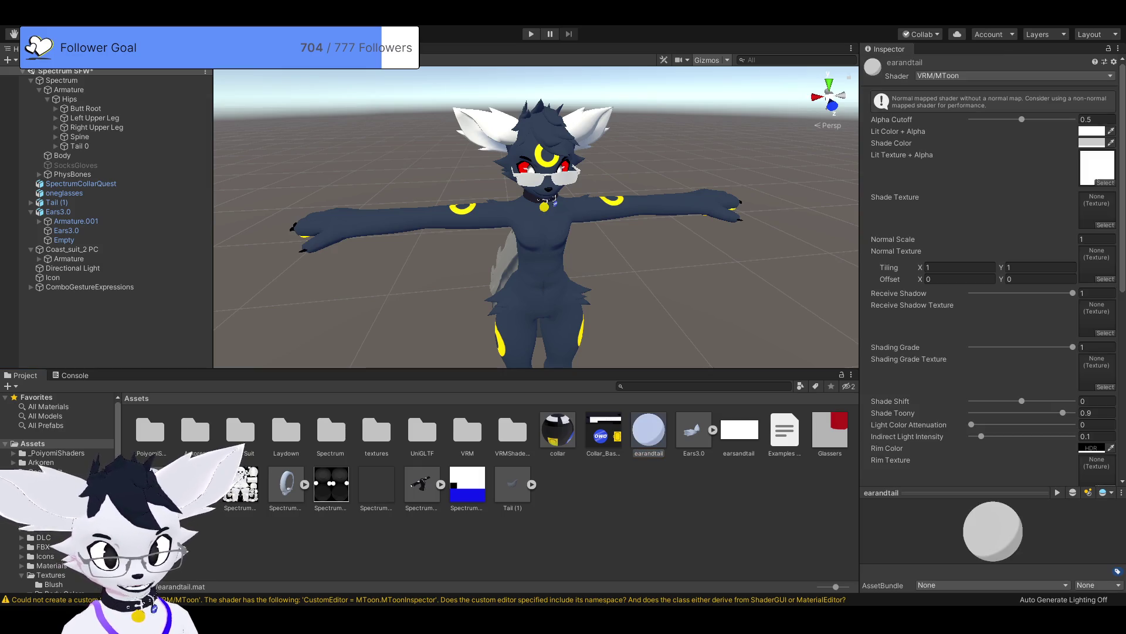
pyautogui.moveTo(528, 235)
pyautogui.mouseDown()
pyautogui.moveTo(599, 246)
pyautogui.moveTo(622, 235)
pyautogui.moveTo(563, 235)
pyautogui.moveTo(552, 200)
pyautogui.moveTo(560, 130)
pyautogui.moveTo(562, 167)
pyautogui.mouseUp()
pyautogui.click(562, 167)
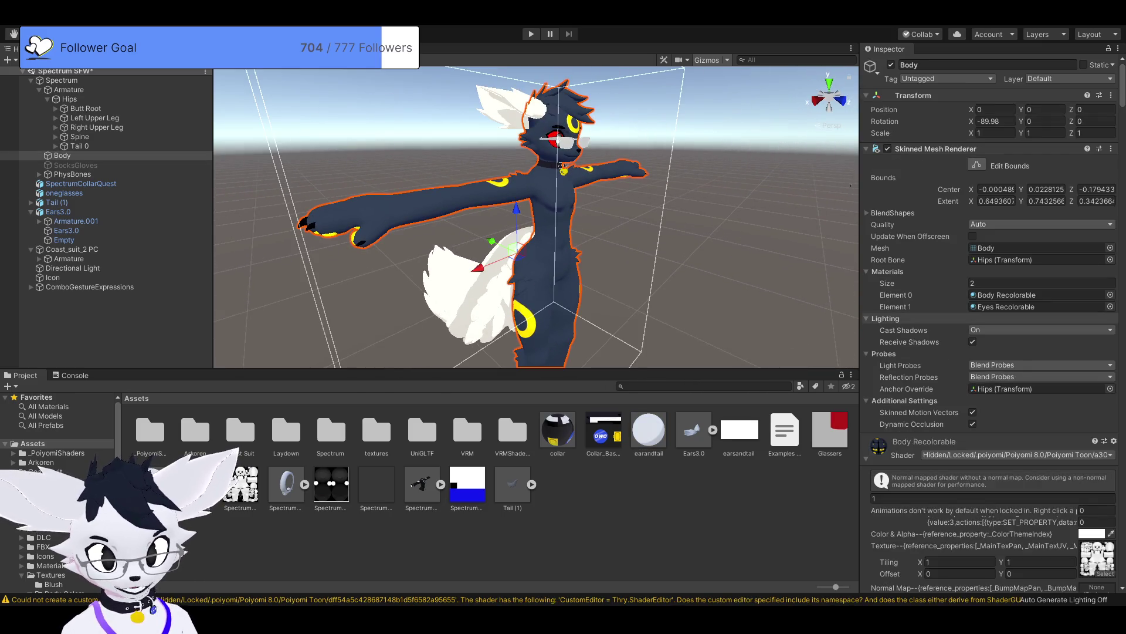
pyautogui.scroll(-5, 991, 323)
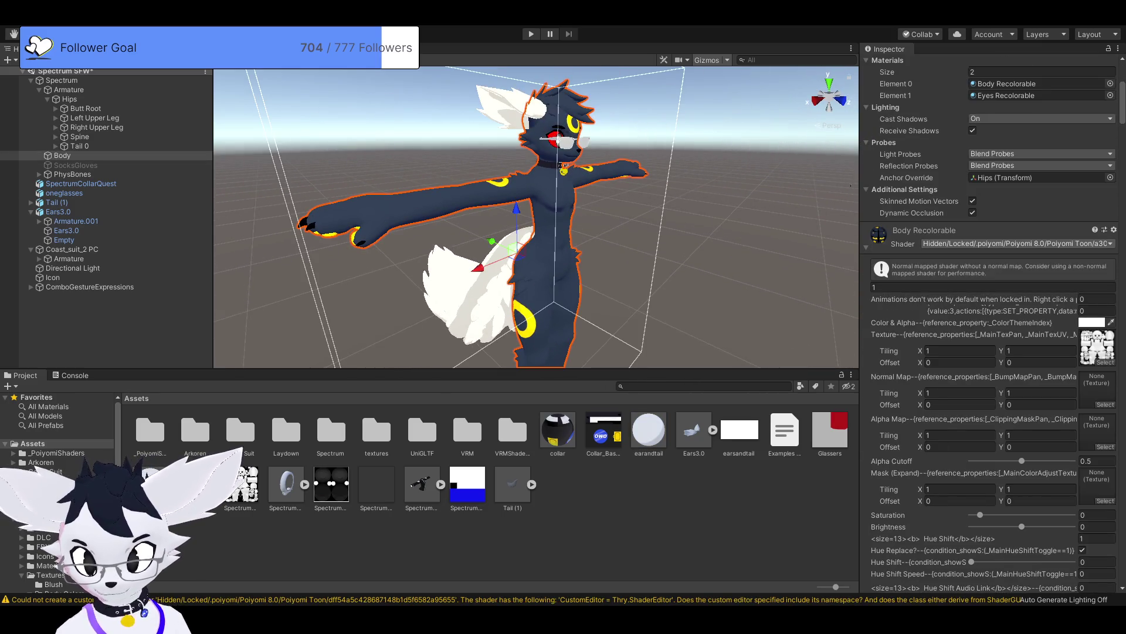
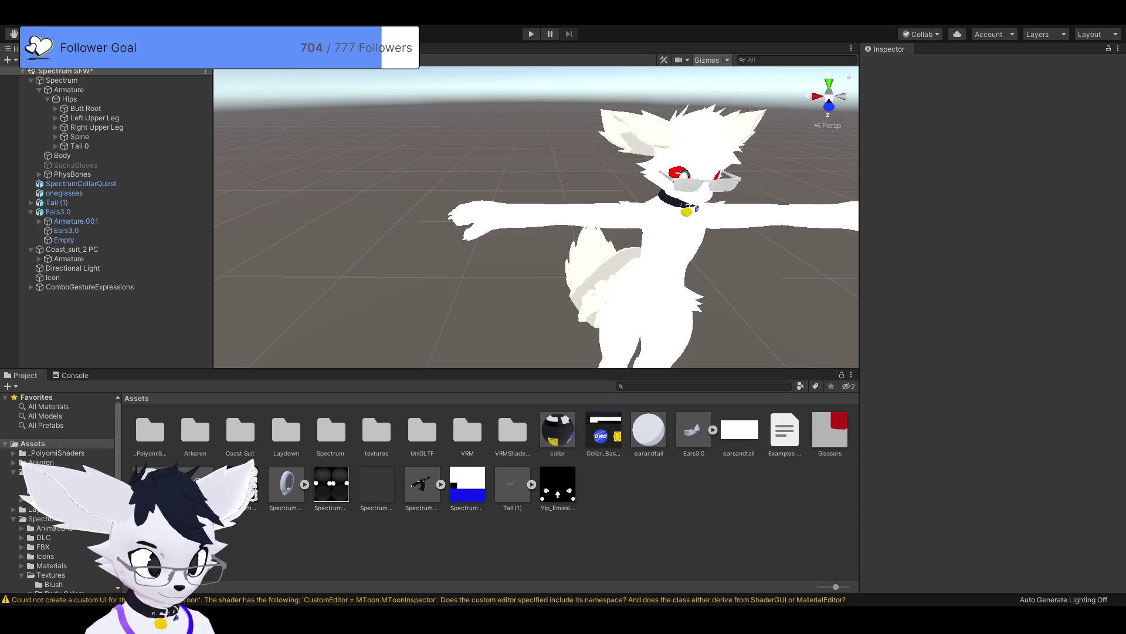
# Step: Select the avatar's Body and scroll through its Body Recolorable MToon properties
pyautogui.click(634, 276)
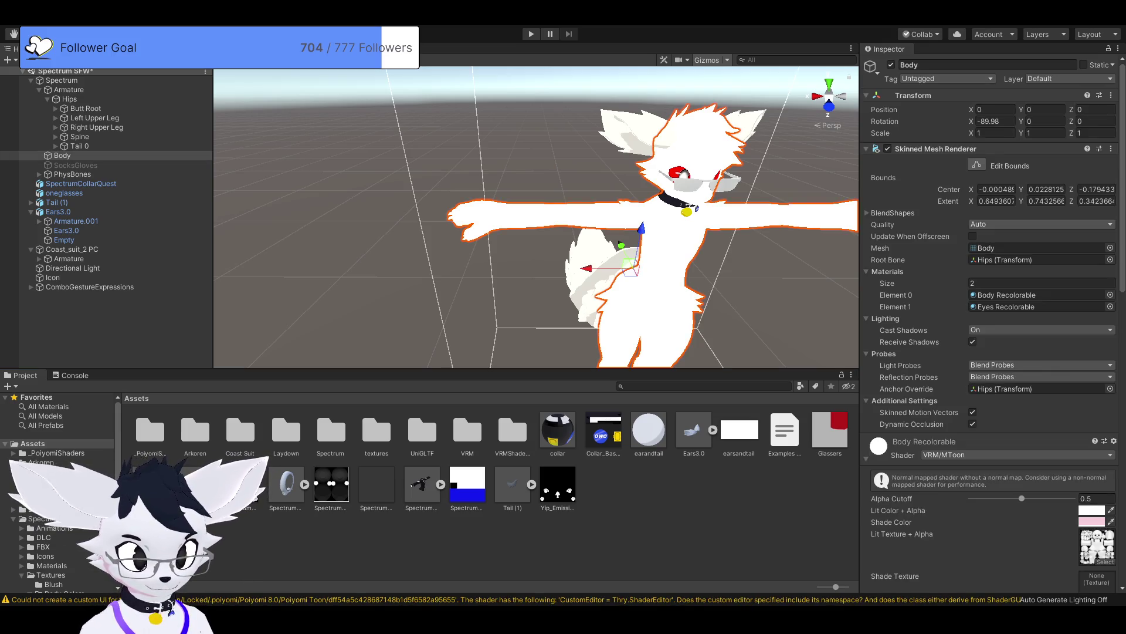
pyautogui.scroll(-20, 992, 317)
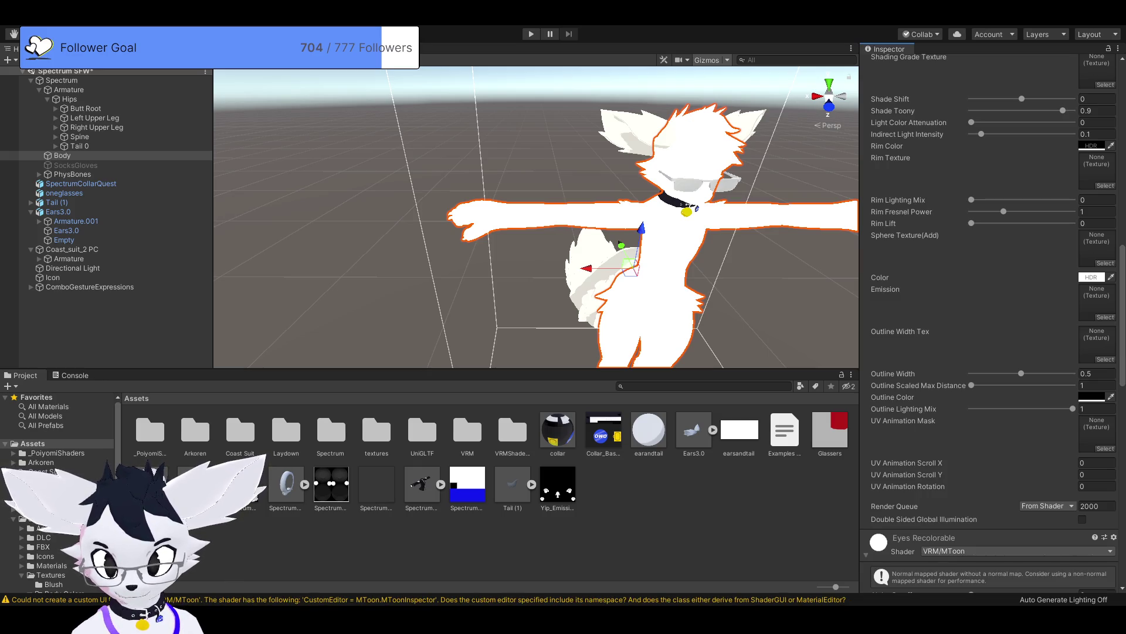
pyautogui.scroll(-5, 991, 323)
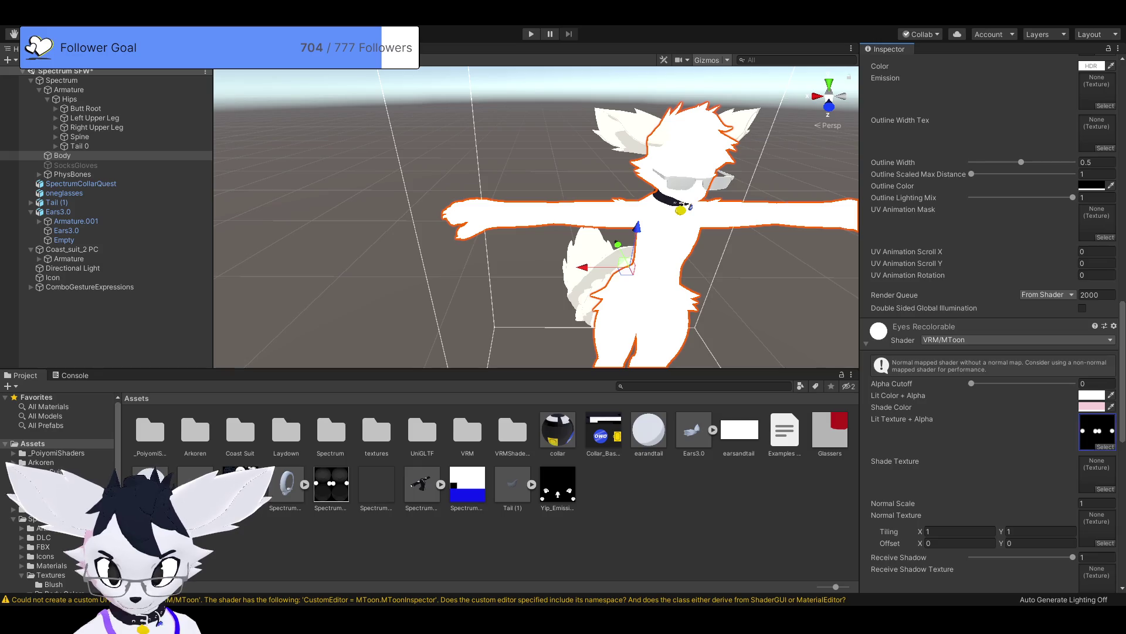
# Step: Adjust the Eyes Recolorable shade colour and review its remaining MToon settings
pyautogui.click(1091, 407)
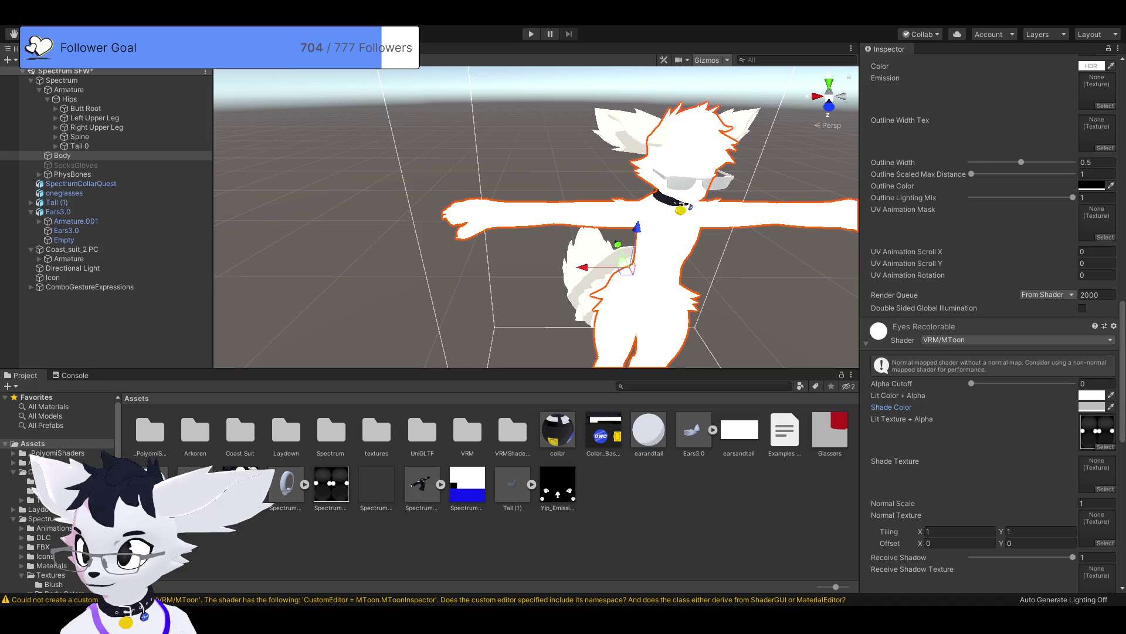
pyautogui.scroll(-6, 991, 323)
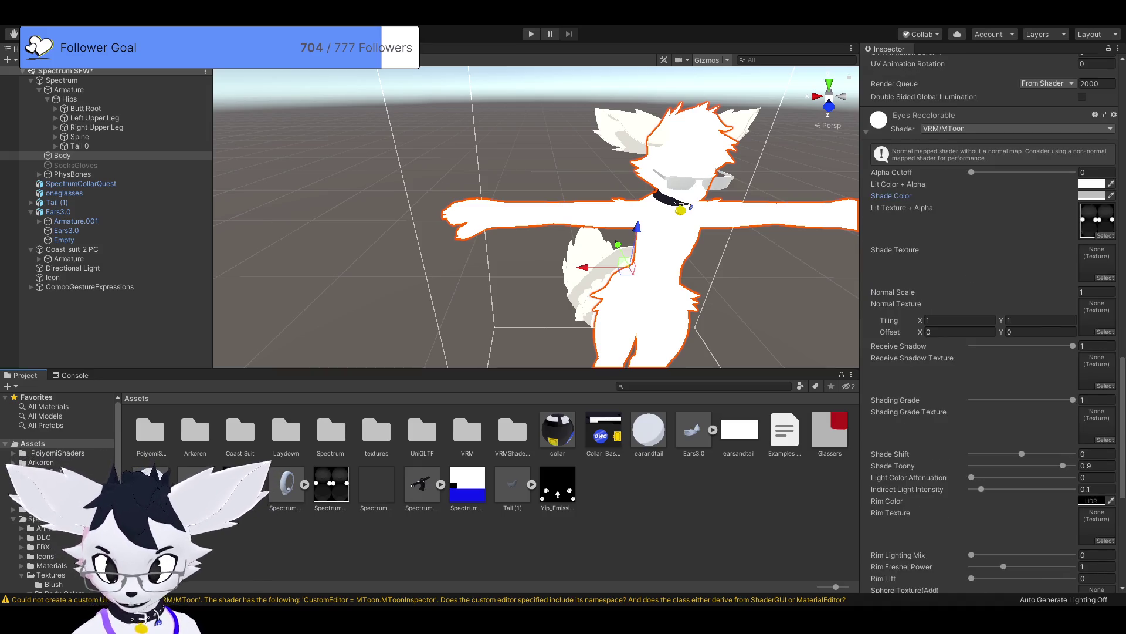
pyautogui.scroll(-6, 992, 323)
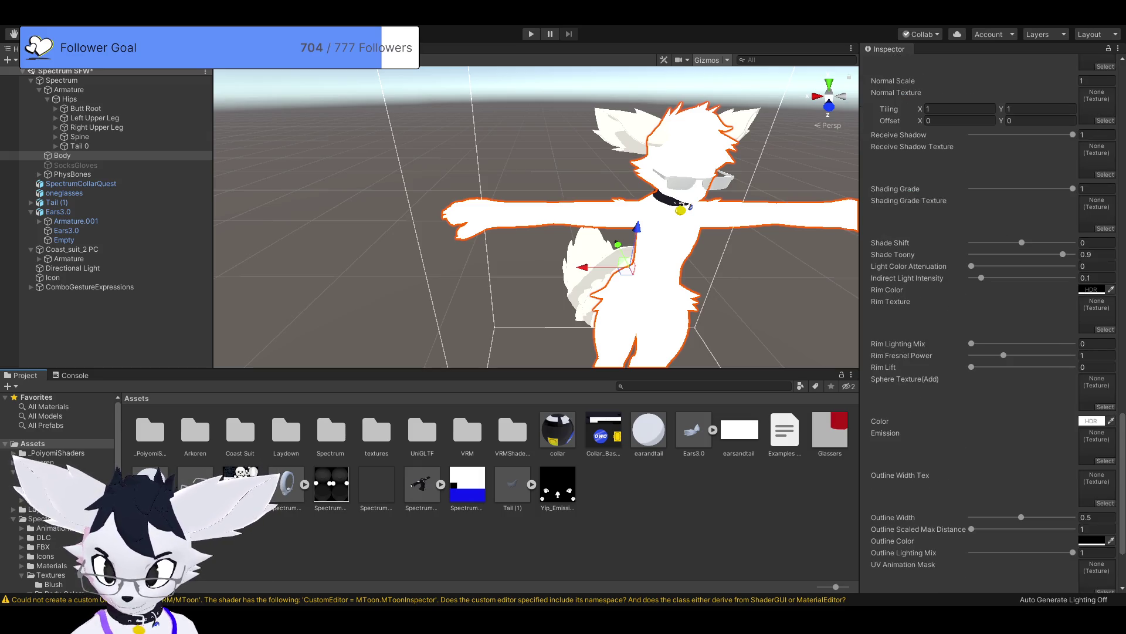
pyautogui.scroll(-3, 992, 322)
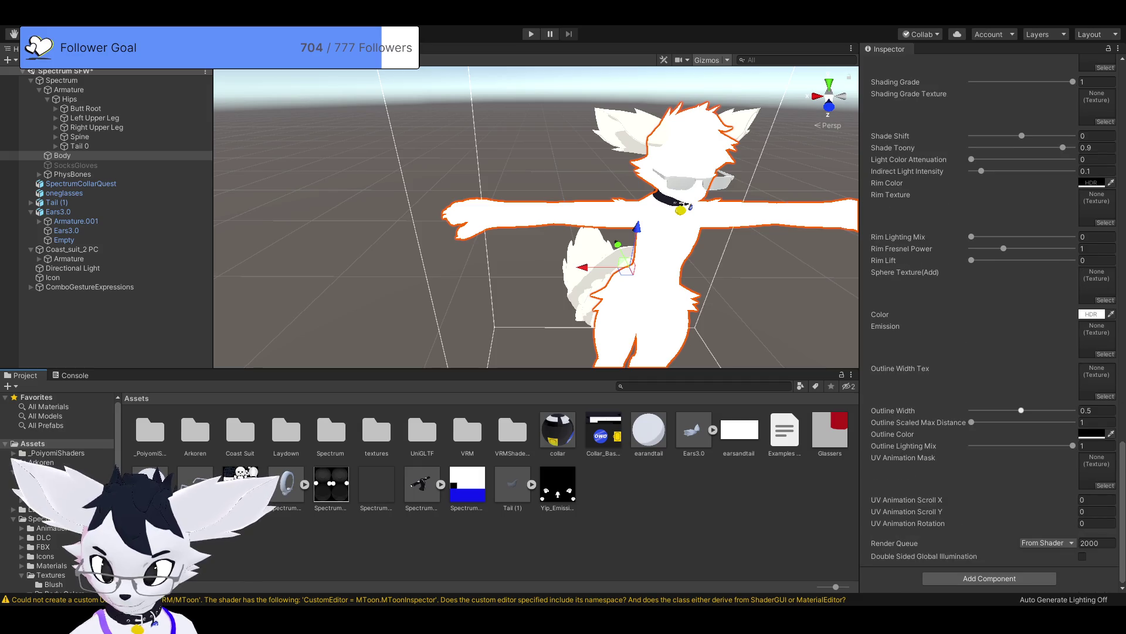
pyautogui.scroll(-10, 992, 323)
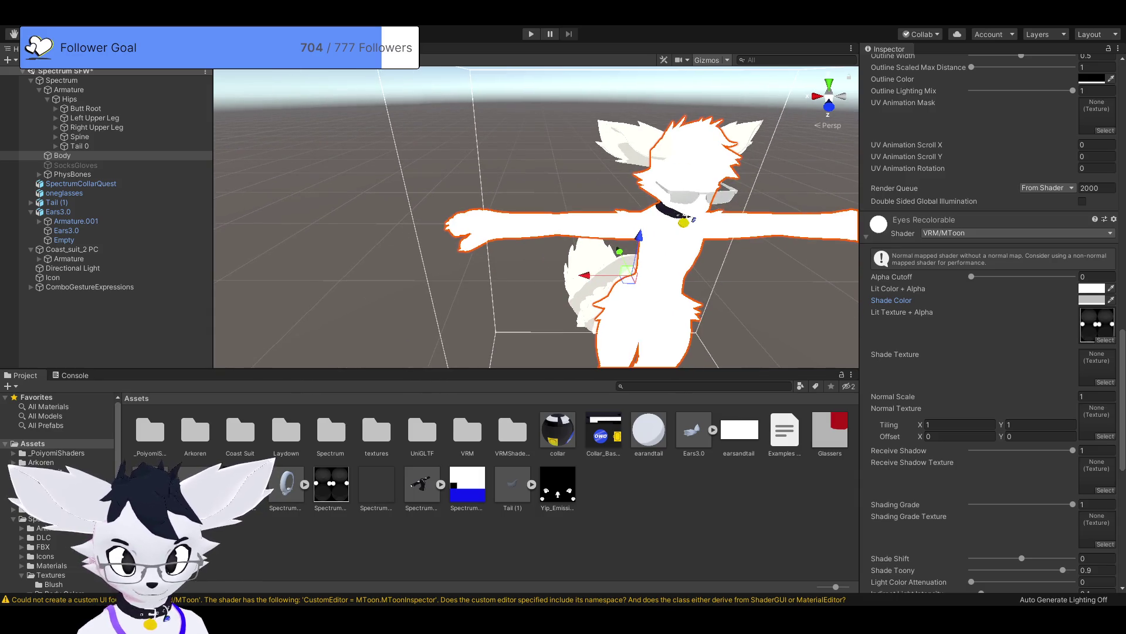
pyautogui.scroll(-10, 992, 324)
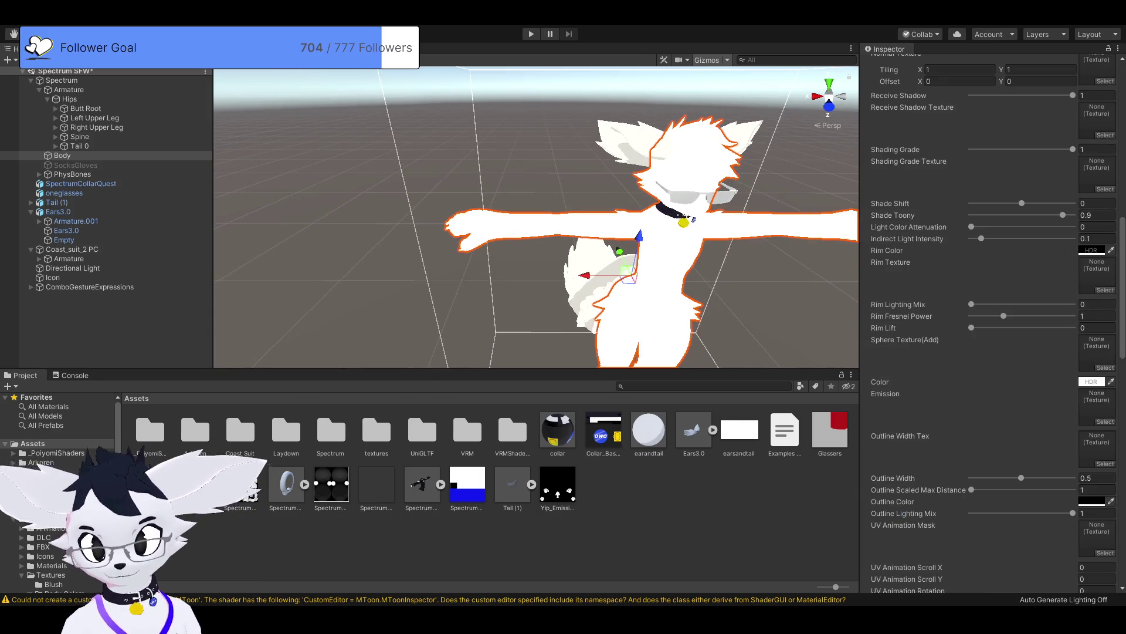
pyautogui.scroll(6, 992, 323)
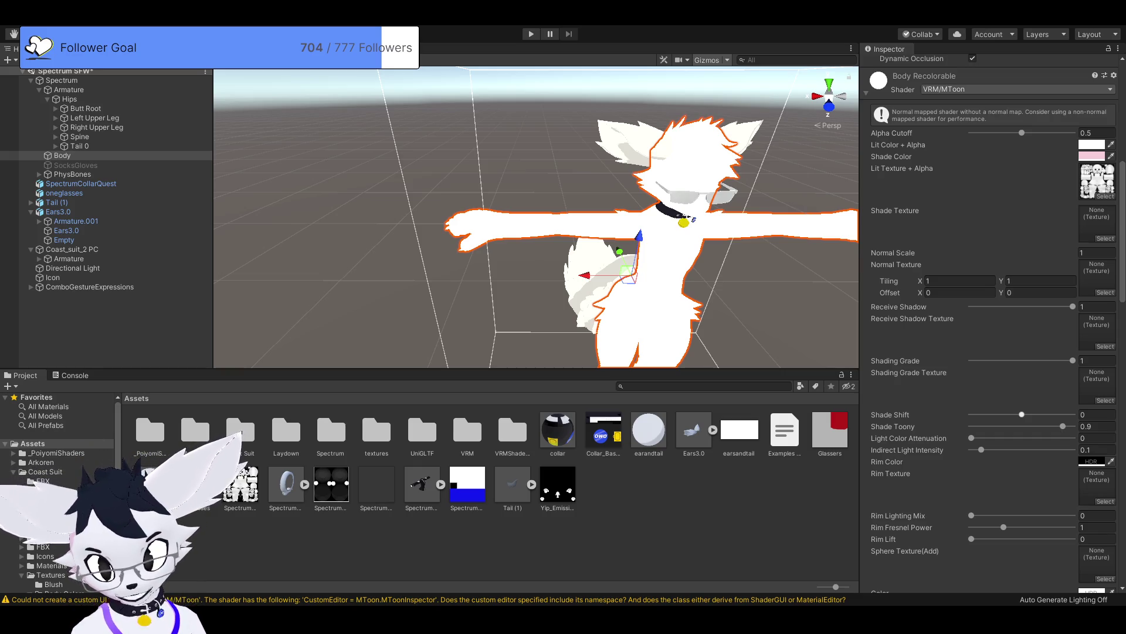
# Step: Tune the body's shading sliders: Receive Shadow, Shading Grade, lower Shade Toony, Light Color Attenuation
pyautogui.moveTo(1072, 307)
pyautogui.mouseDown()
pyautogui.moveTo(996, 307)
pyautogui.moveTo(1073, 306)
pyautogui.mouseUp()
pyautogui.moveTo(1073, 360)
pyautogui.mouseDown()
pyautogui.moveTo(972, 360)
pyautogui.moveTo(1073, 360)
pyautogui.mouseUp()
pyautogui.scroll(-3, 991, 322)
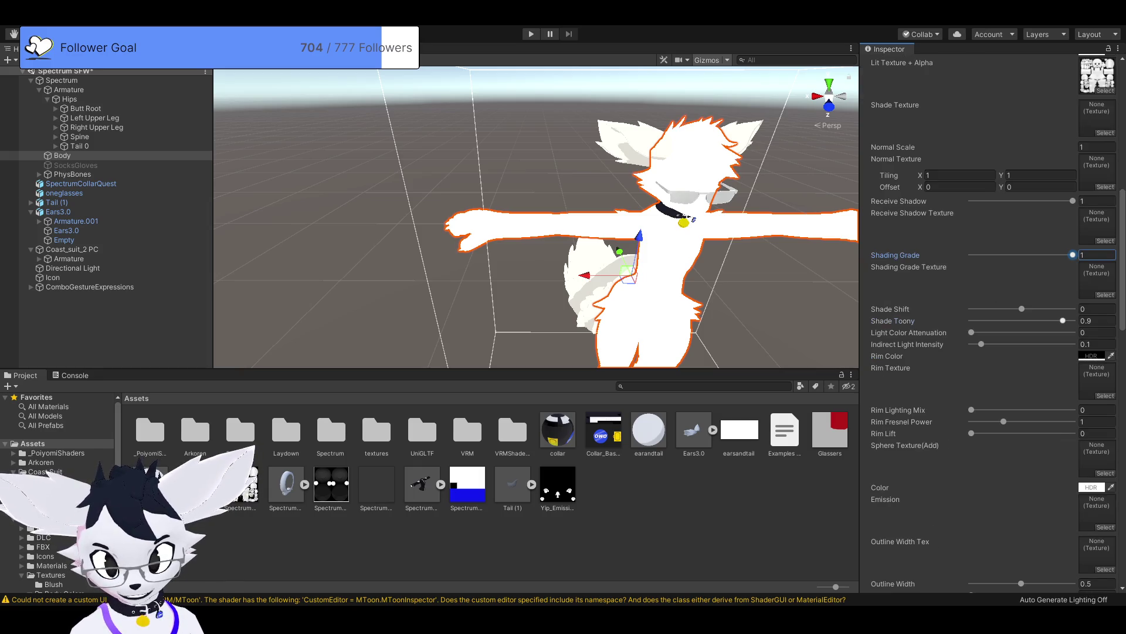
pyautogui.moveTo(1063, 321)
pyautogui.mouseDown()
pyautogui.moveTo(972, 321)
pyautogui.moveTo(1065, 321)
pyautogui.moveTo(983, 309)
pyautogui.moveTo(1056, 309)
pyautogui.moveTo(1025, 309)
pyautogui.mouseUp()
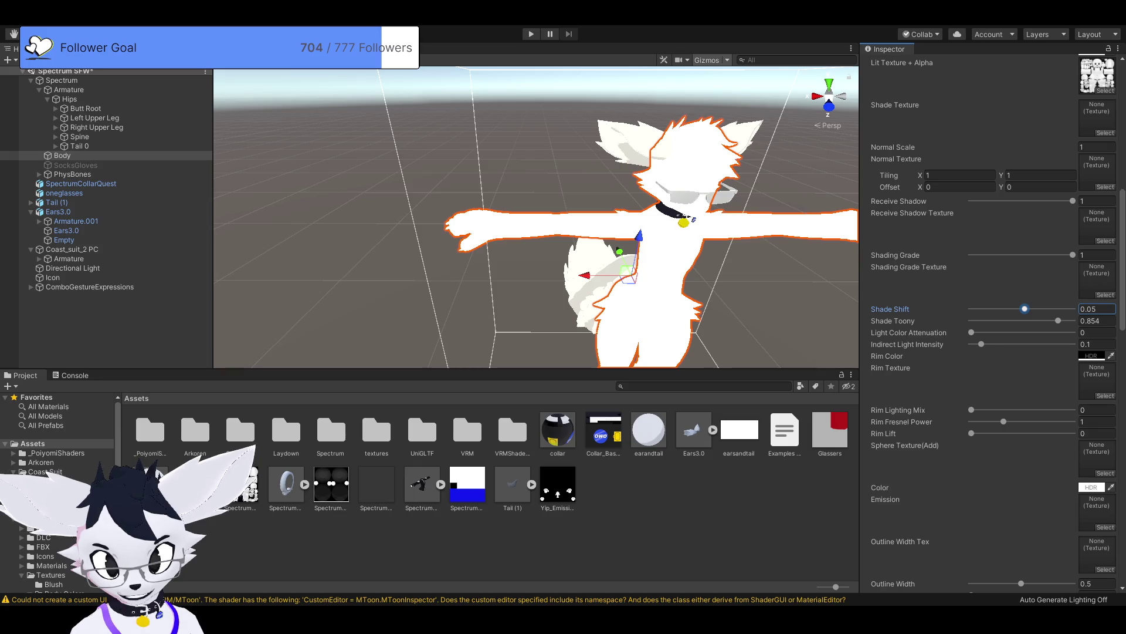
pyautogui.moveTo(971, 332)
pyautogui.mouseDown()
pyautogui.moveTo(1071, 332)
pyautogui.moveTo(971, 331)
pyautogui.moveTo(1073, 344)
pyautogui.moveTo(972, 344)
pyautogui.mouseUp()
pyautogui.scroll(3, 992, 328)
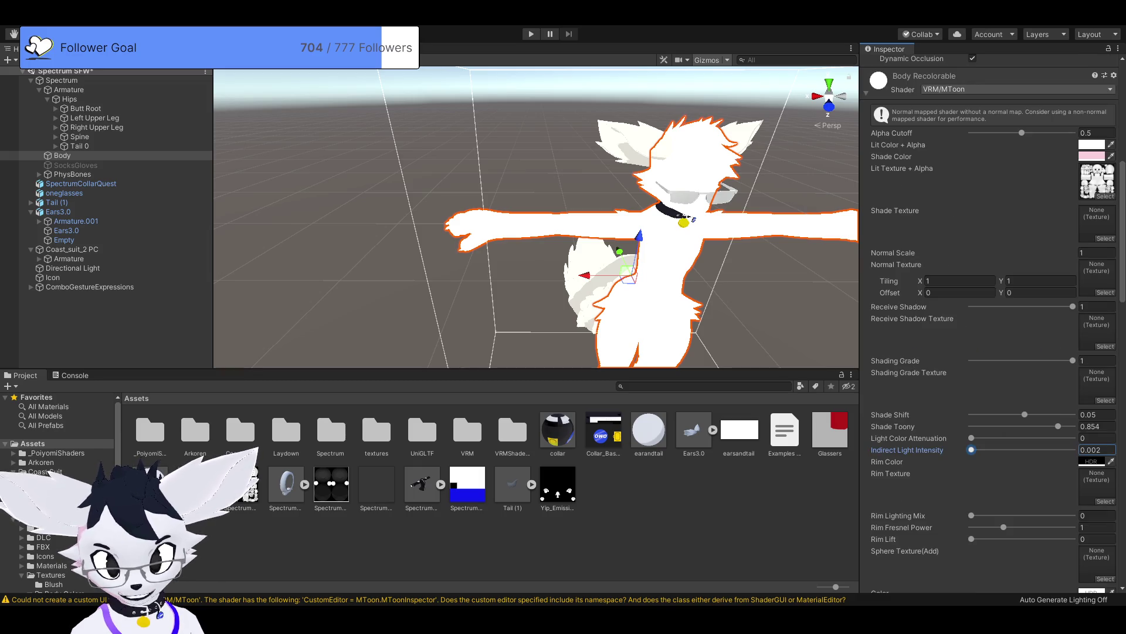
# Step: Use the body texture as Shade Texture, set Alpha Cutoff to 0.517, keep lit colour white
pyautogui.click(1091, 156)
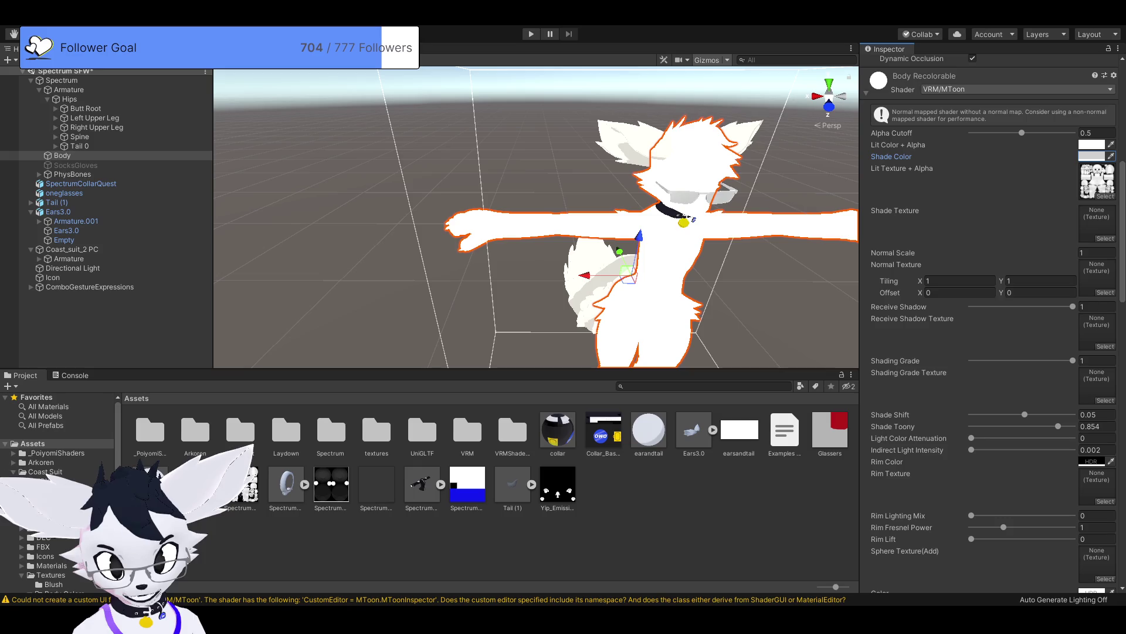
pyautogui.moveTo(1098, 178); pyautogui.dragTo(1098, 223)
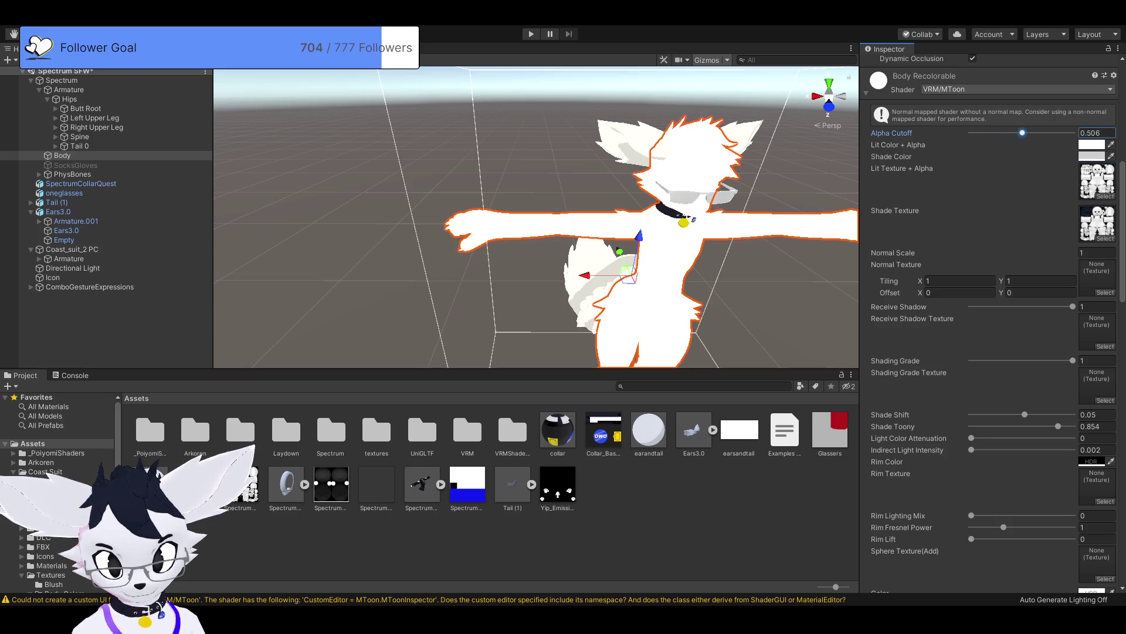
pyautogui.moveTo(1021, 133); pyautogui.dragTo(1024, 132)
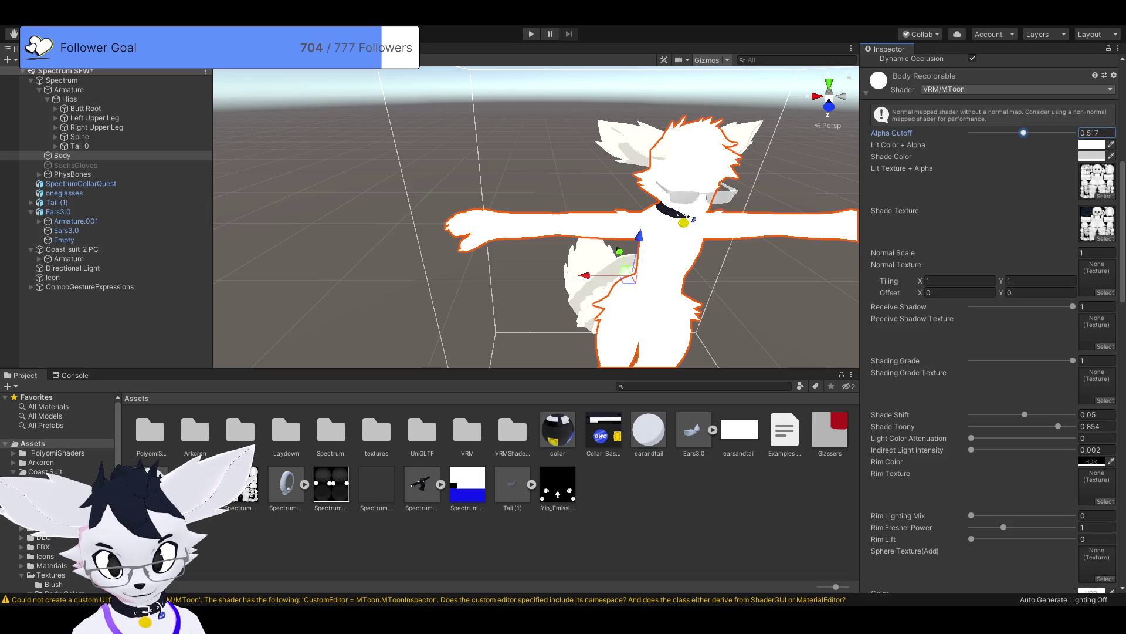
pyautogui.press('Tab')
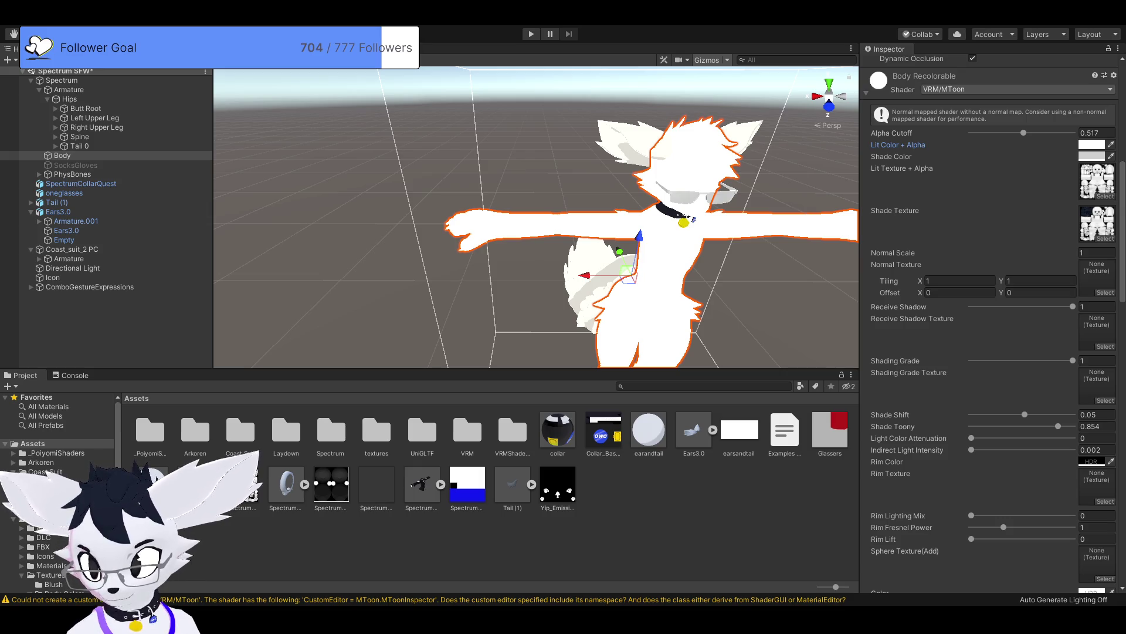
pyautogui.hotkey('ctrl', 'z')
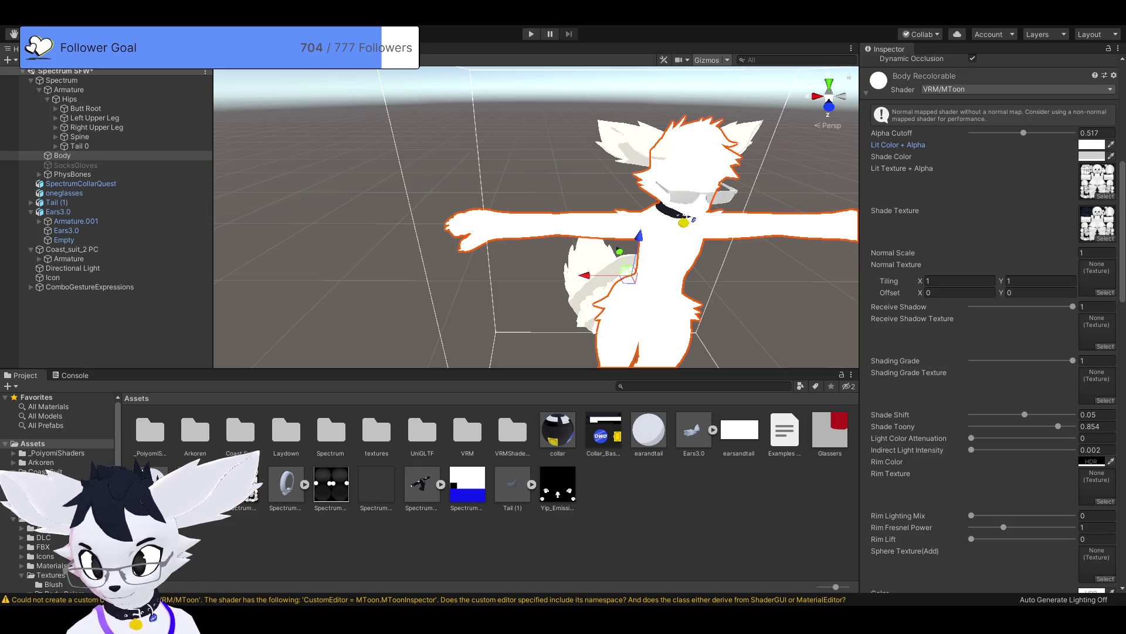
pyautogui.scroll(-4, 992, 323)
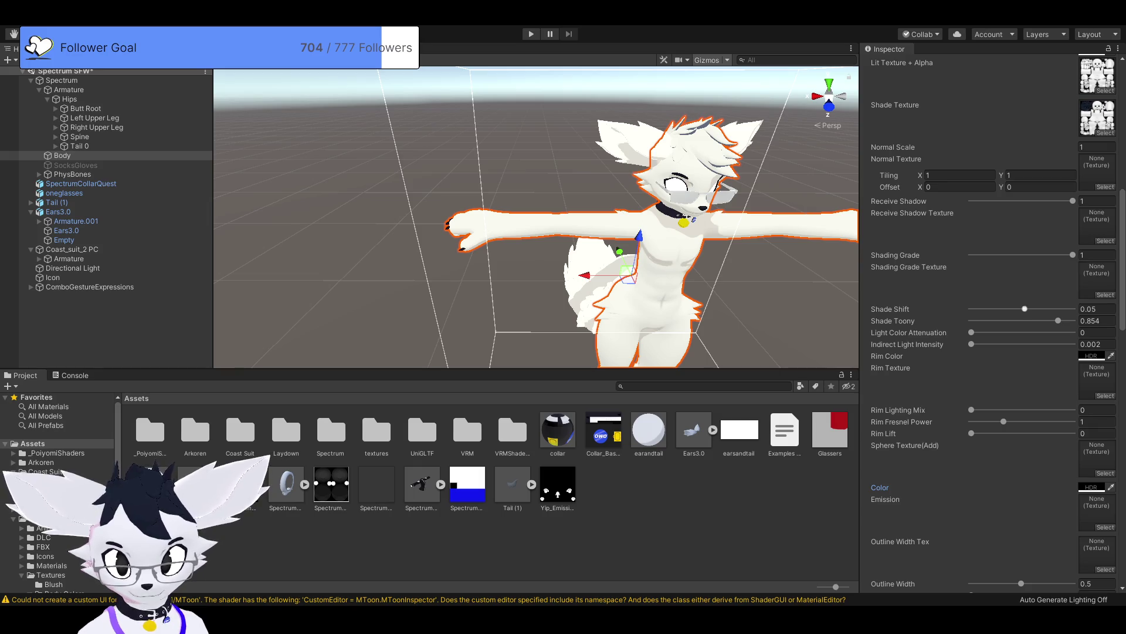
pyautogui.scroll(3, 992, 323)
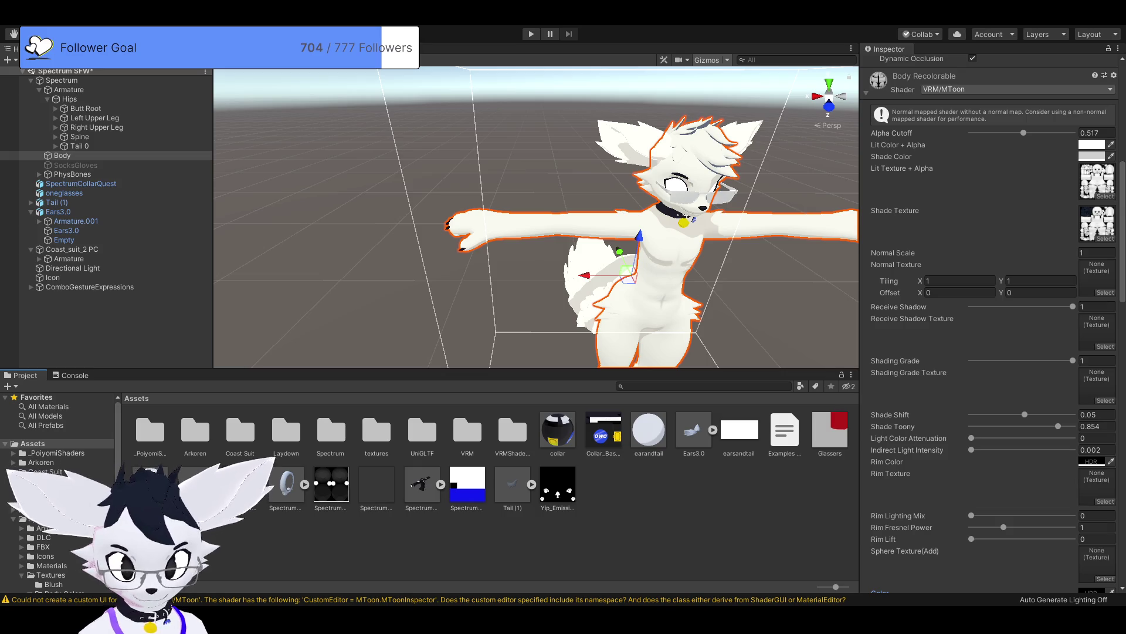
pyautogui.click(241, 485)
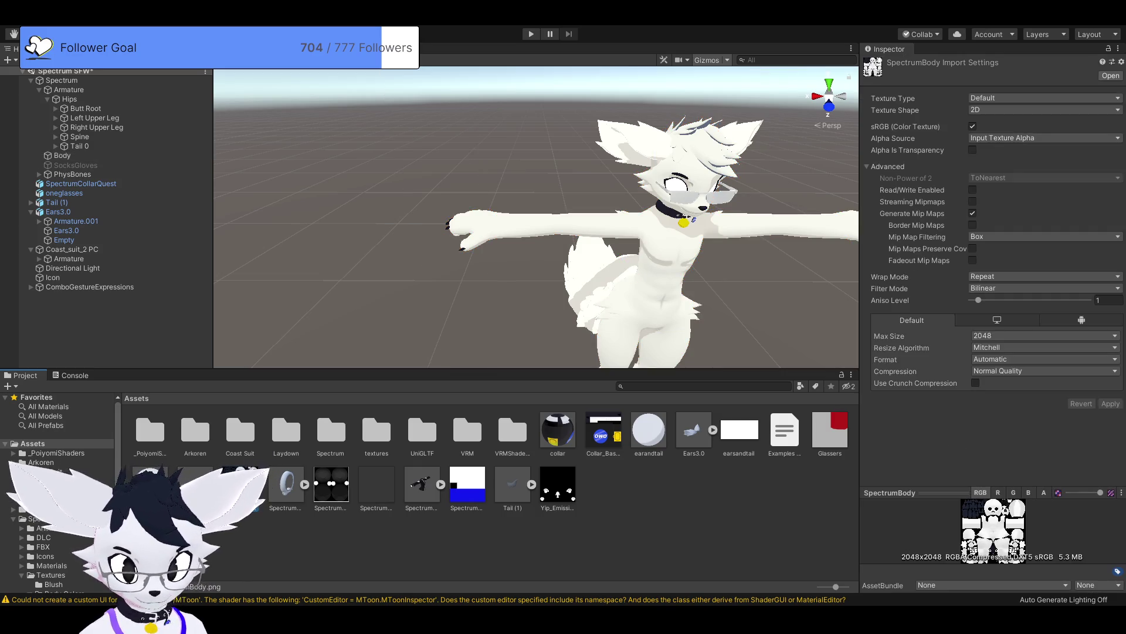
pyautogui.click(31, 202)
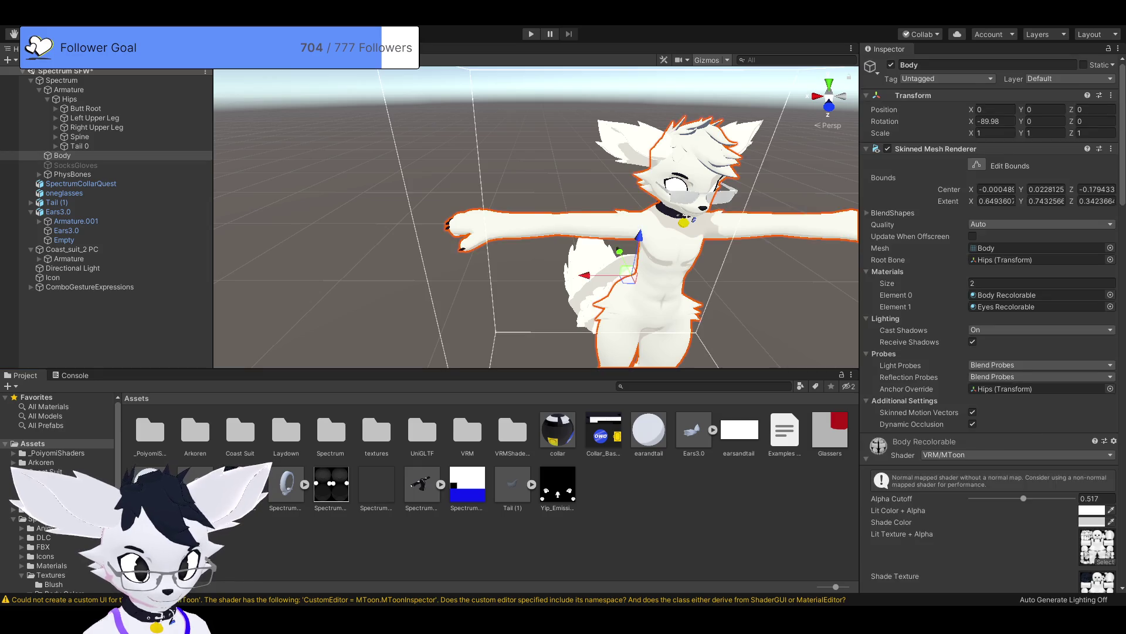
pyautogui.click(62, 220)
pyautogui.click(63, 156)
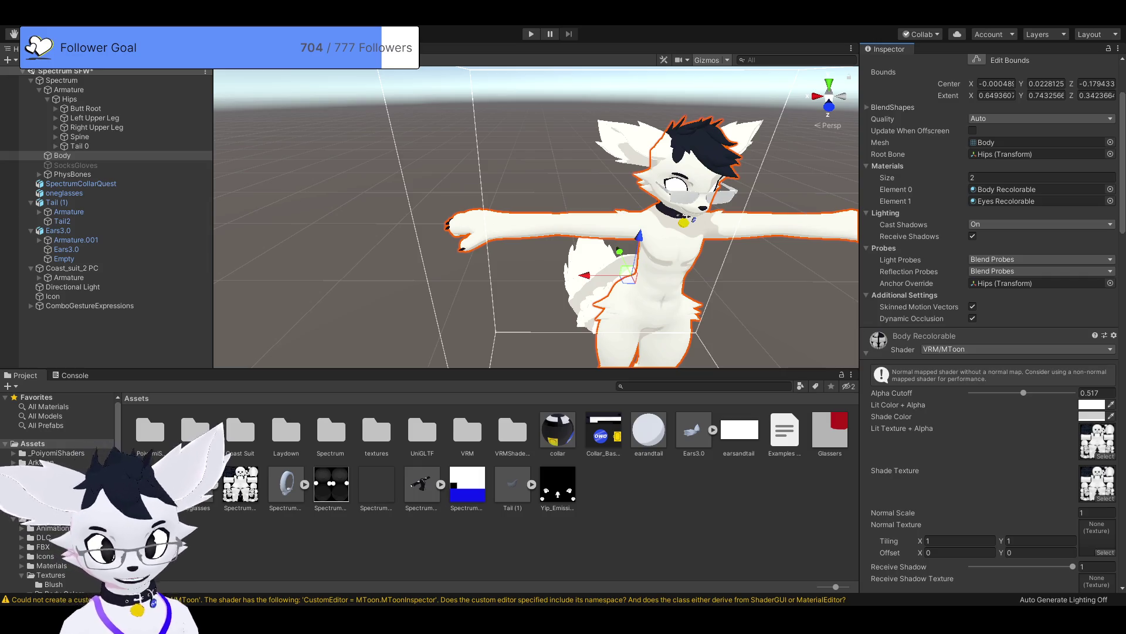
pyautogui.scroll(-15, 992, 323)
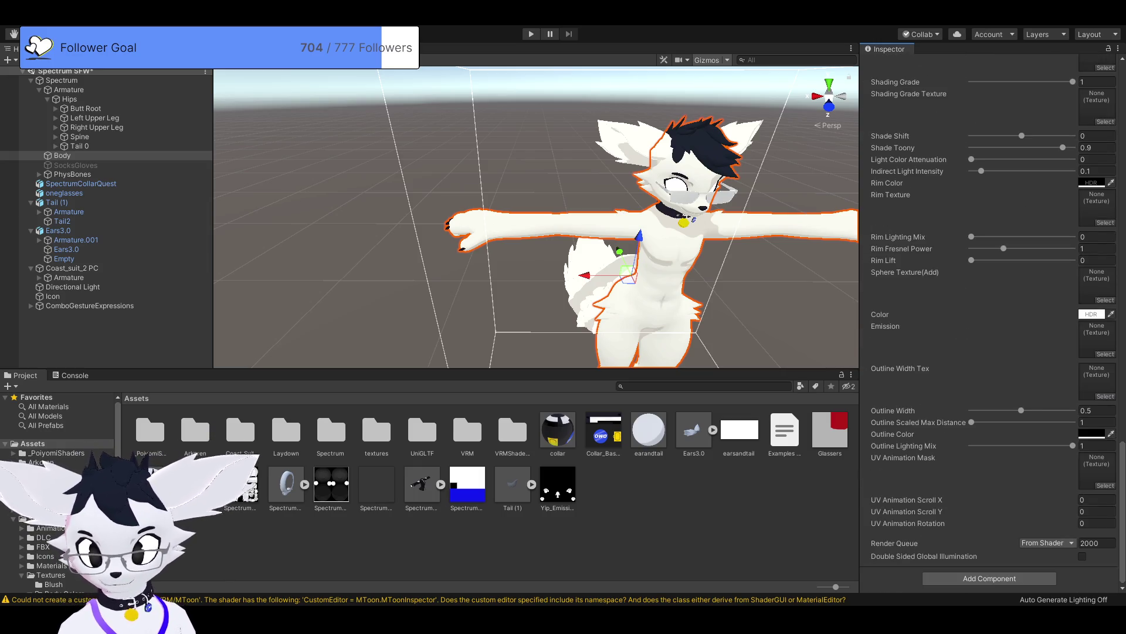
pyautogui.scroll(-15, 992, 324)
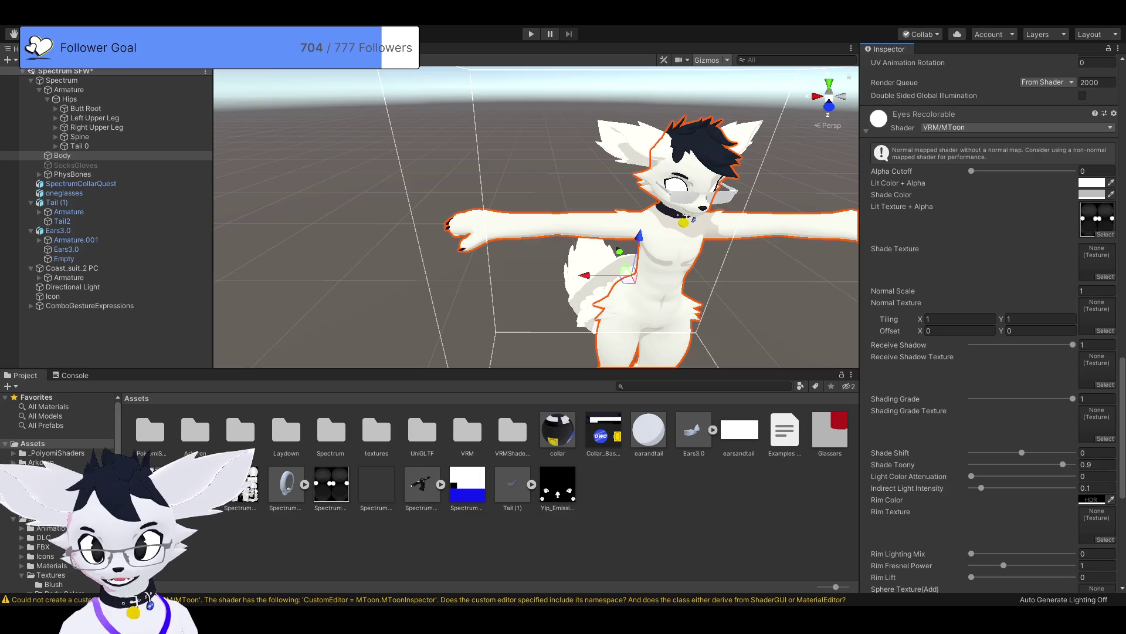
pyautogui.scroll(-5, 992, 323)
pyautogui.scroll(-10, 992, 324)
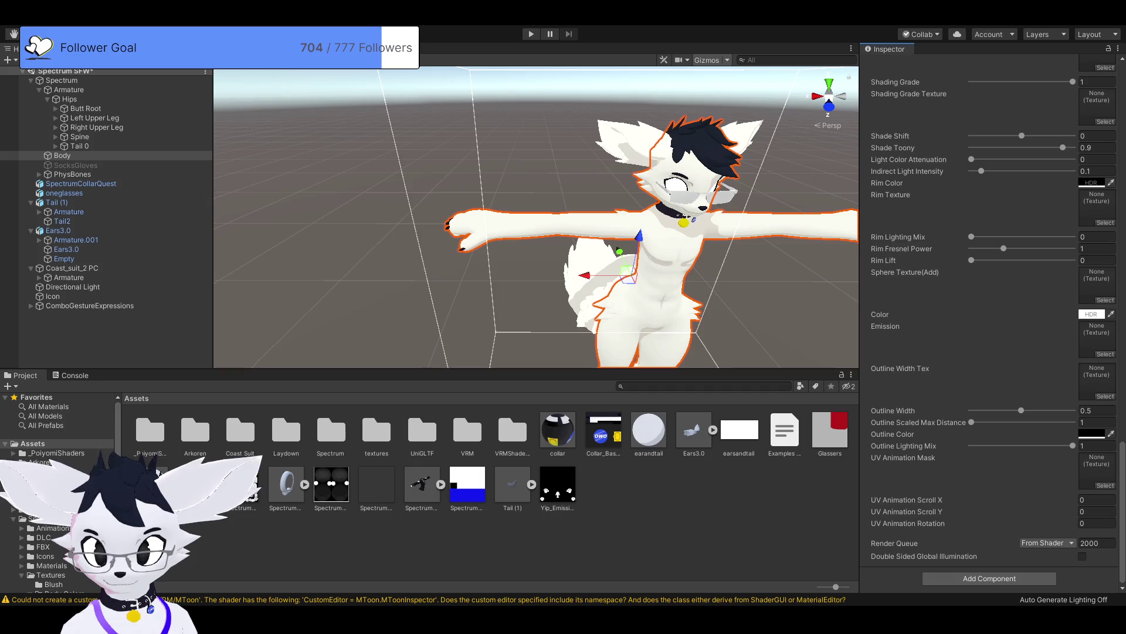
pyautogui.scroll(-20, 991, 323)
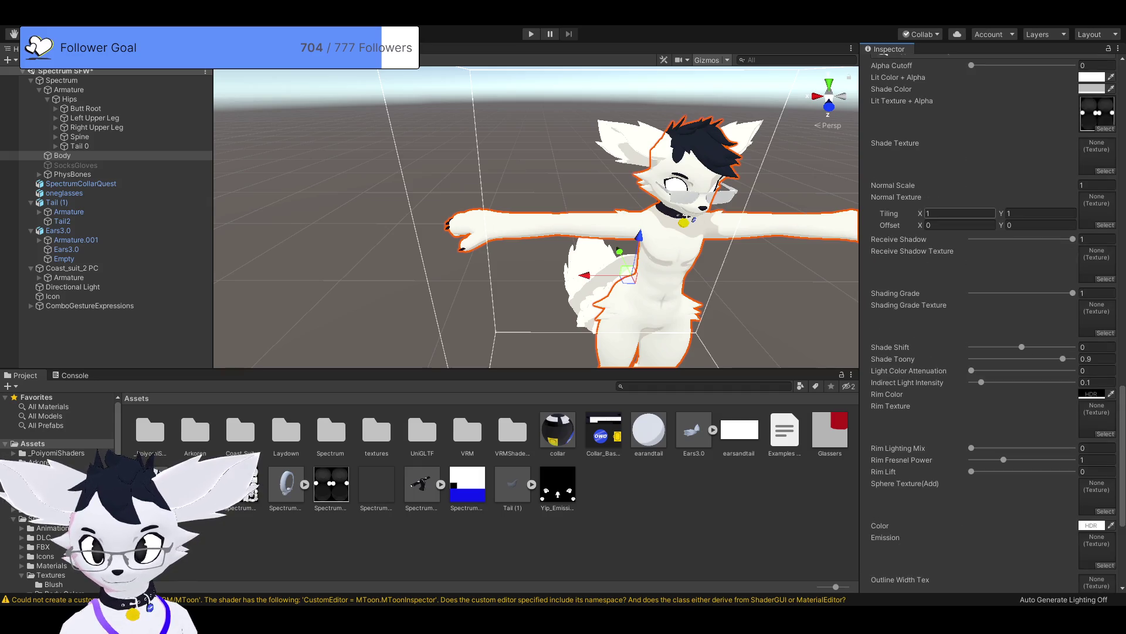
pyautogui.scroll(-15, 992, 323)
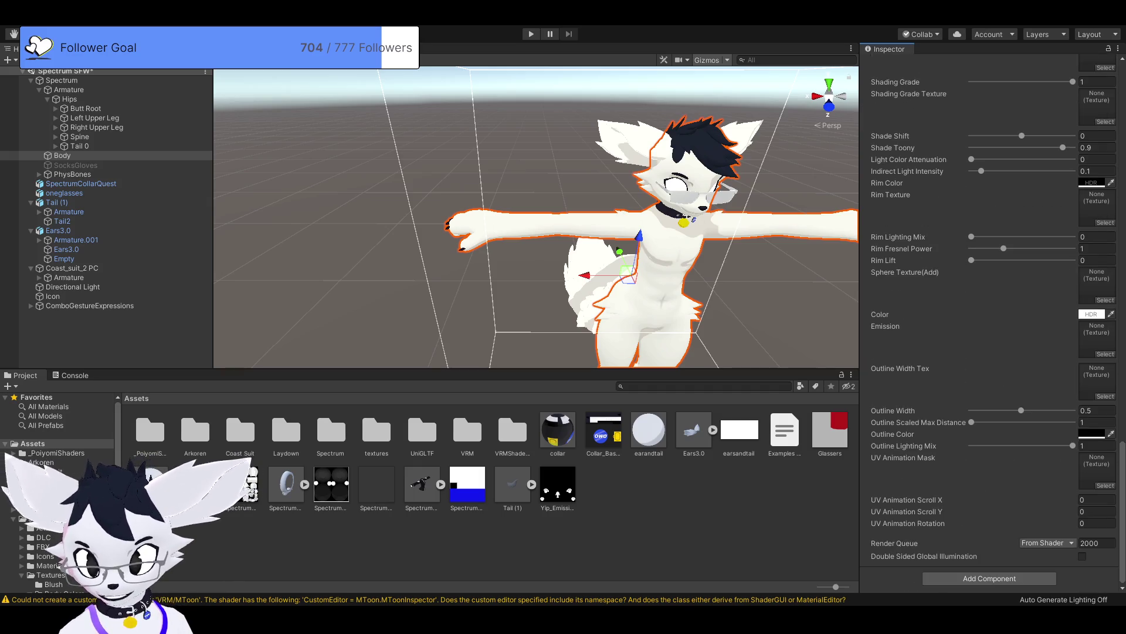
pyautogui.scroll(10, 992, 322)
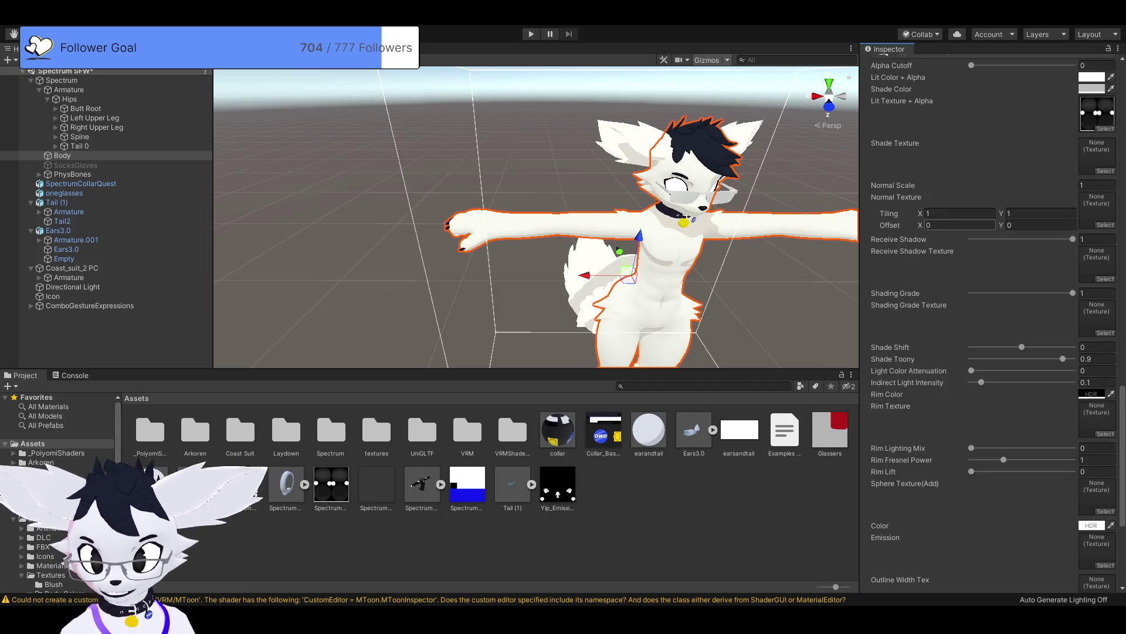
pyautogui.scroll(15, 992, 323)
pyautogui.scroll(-20, 992, 323)
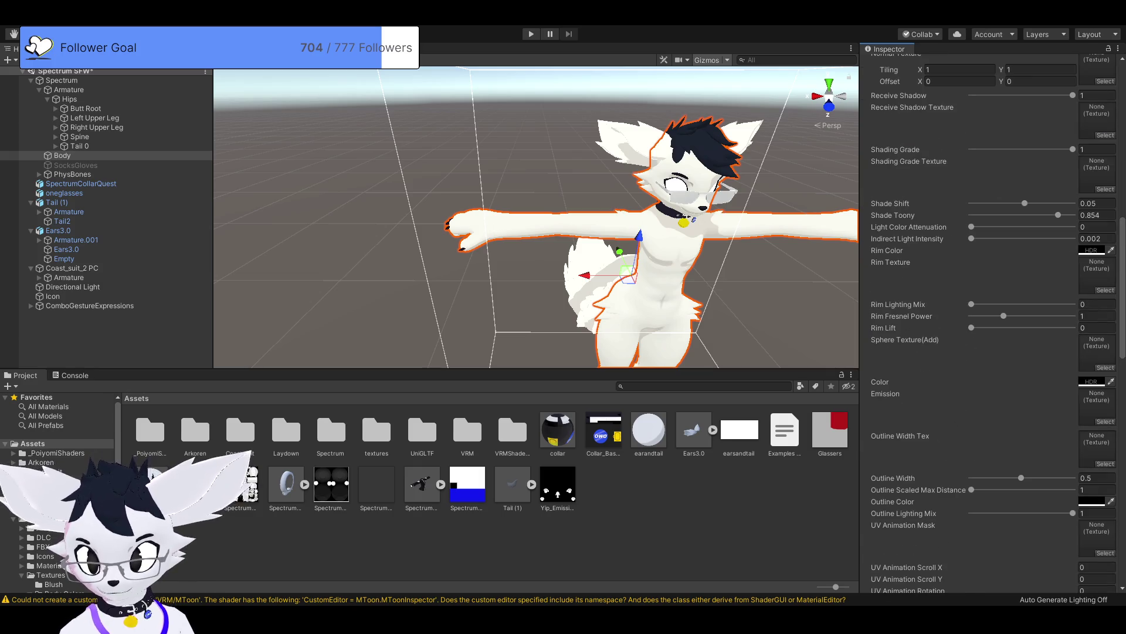
pyautogui.scroll(-5, 992, 323)
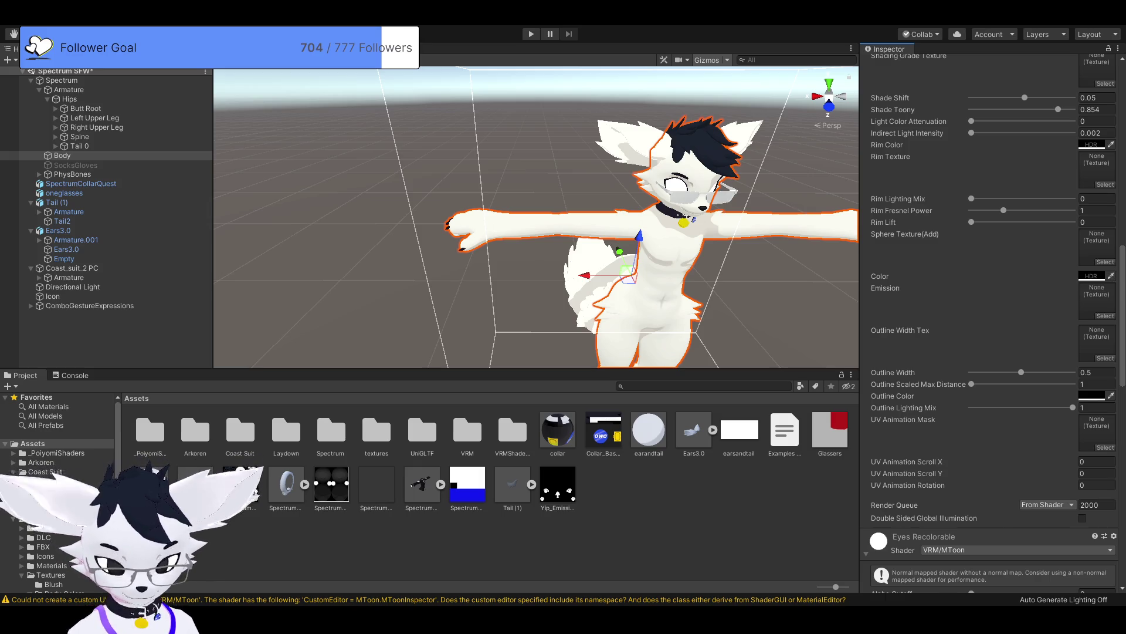
pyautogui.scroll(-15, 989, 323)
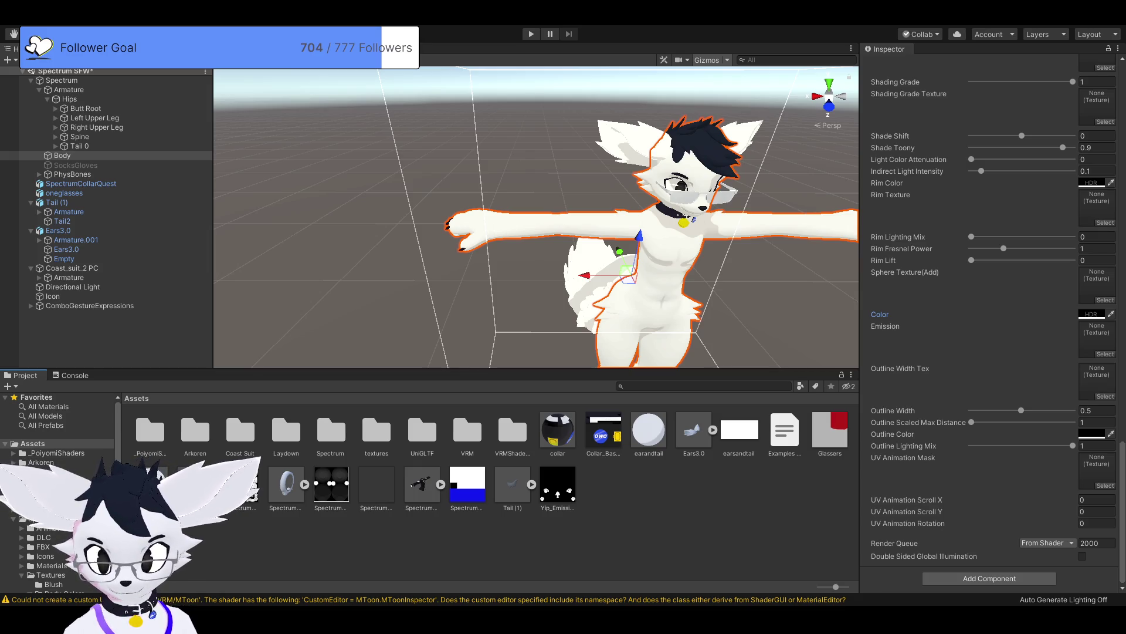
pyautogui.scroll(-10, 992, 323)
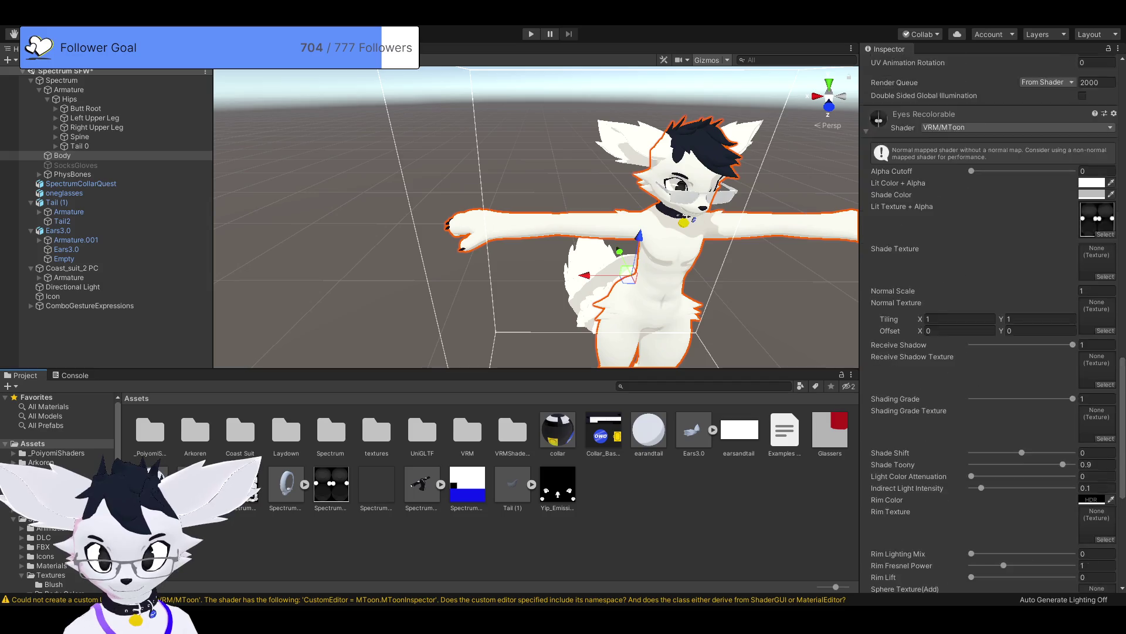
pyautogui.scroll(-10, 992, 323)
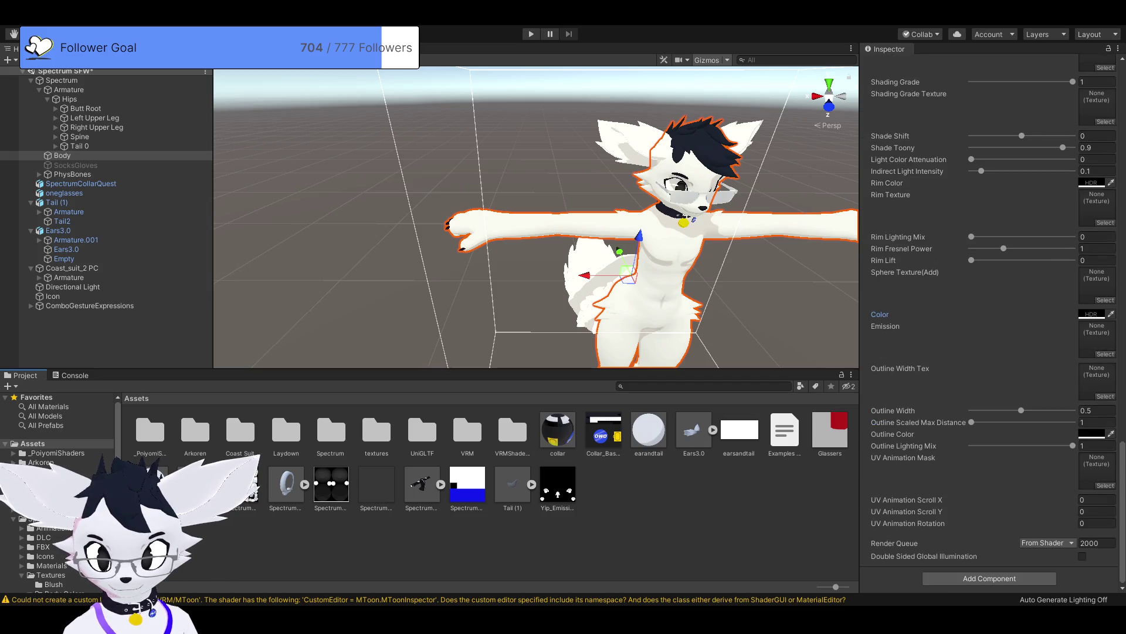
pyautogui.scroll(15, 992, 323)
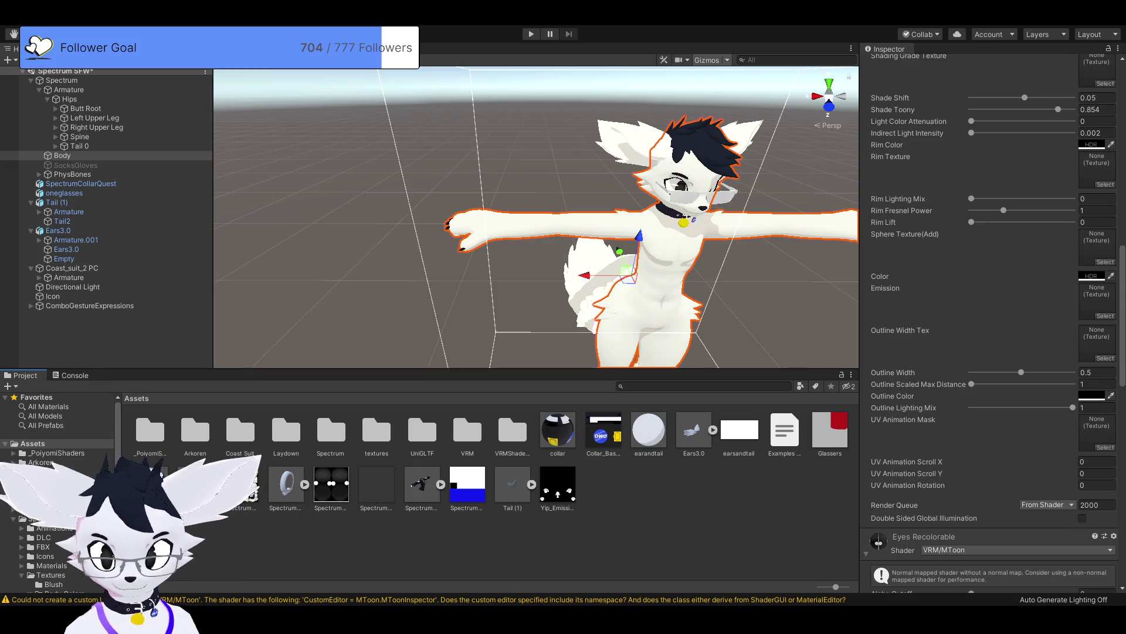
pyautogui.click(1097, 300)
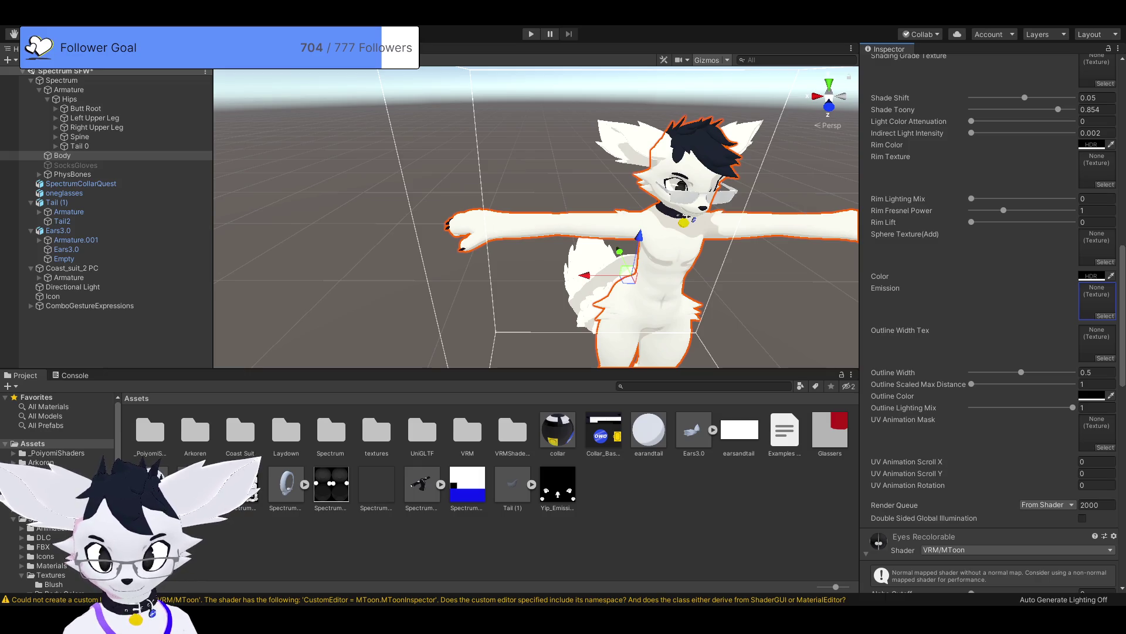
# Step: Use Yip_Emission as the material's emission texture with a red emission colour
pyautogui.moveTo(559, 485); pyautogui.dragTo(1097, 300)
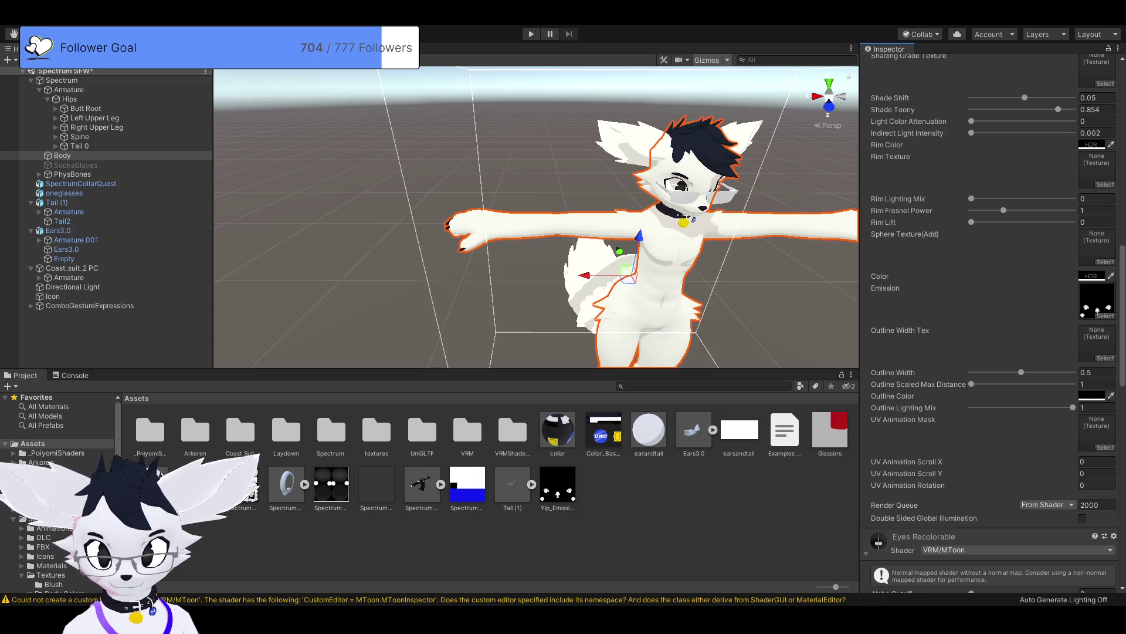
pyautogui.scroll(3, 991, 323)
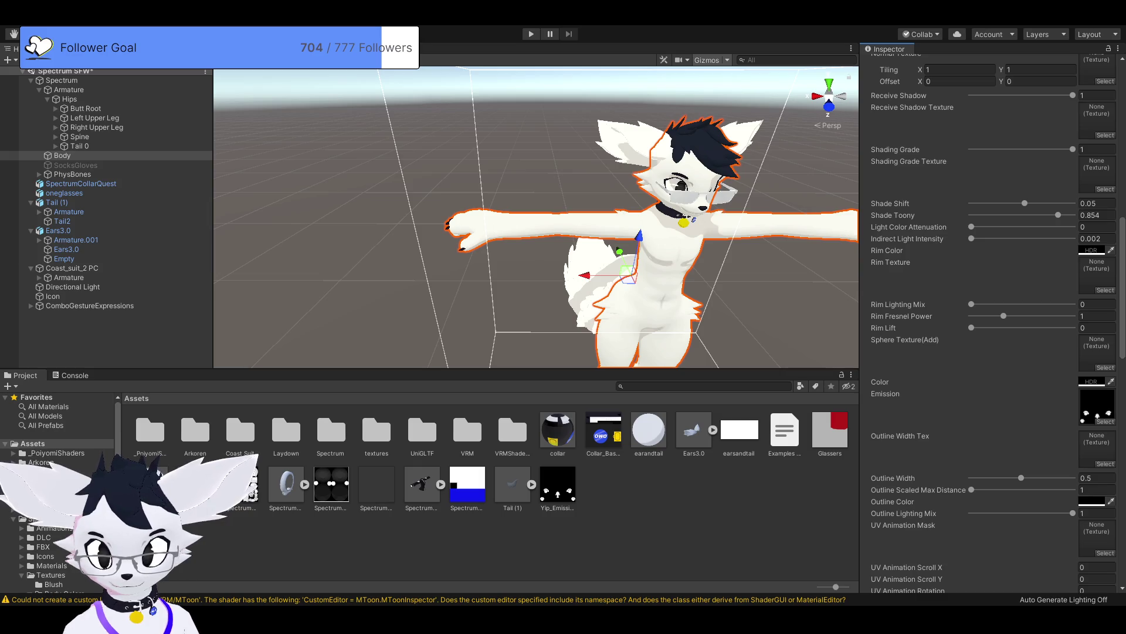
pyautogui.click(1091, 380)
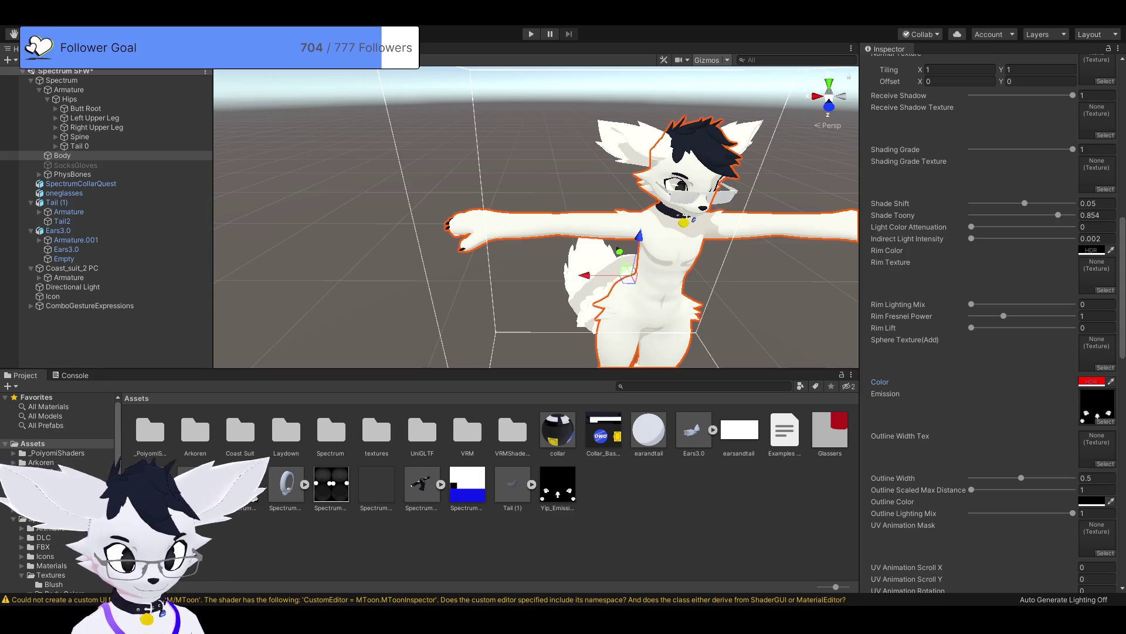
# Step: Fly around the avatar to check the red emission, then create a new material in Assets
pyautogui.press('Left')
pyautogui.press('Up')
pyautogui.press('Up')
pyautogui.press('Up')
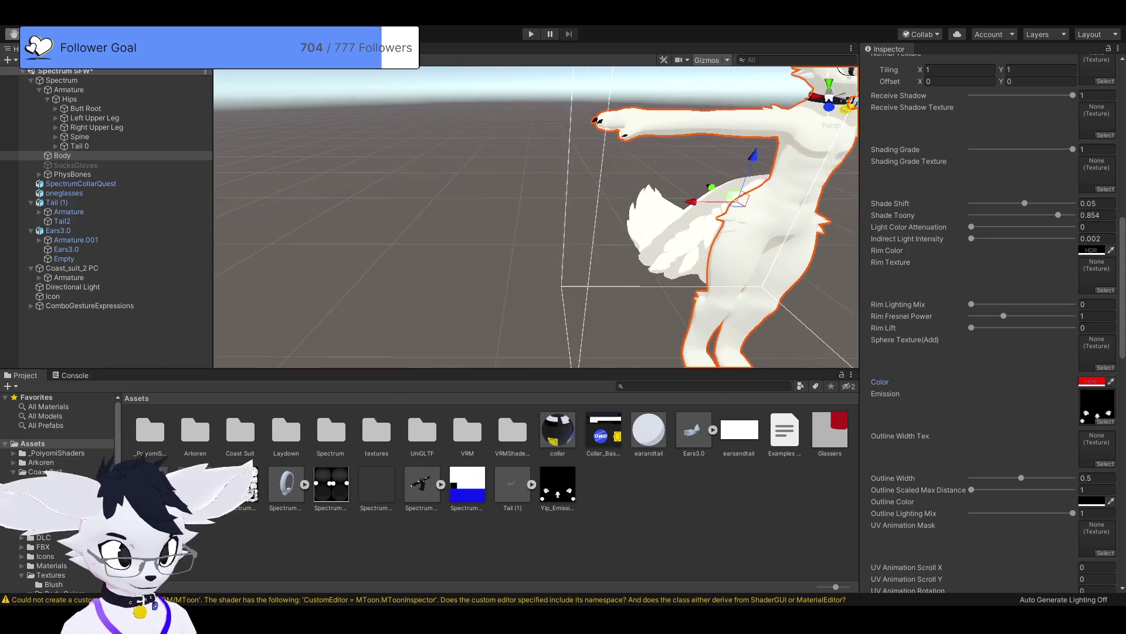
pyautogui.press('Down')
pyautogui.press('Down')
pyautogui.press('Down')
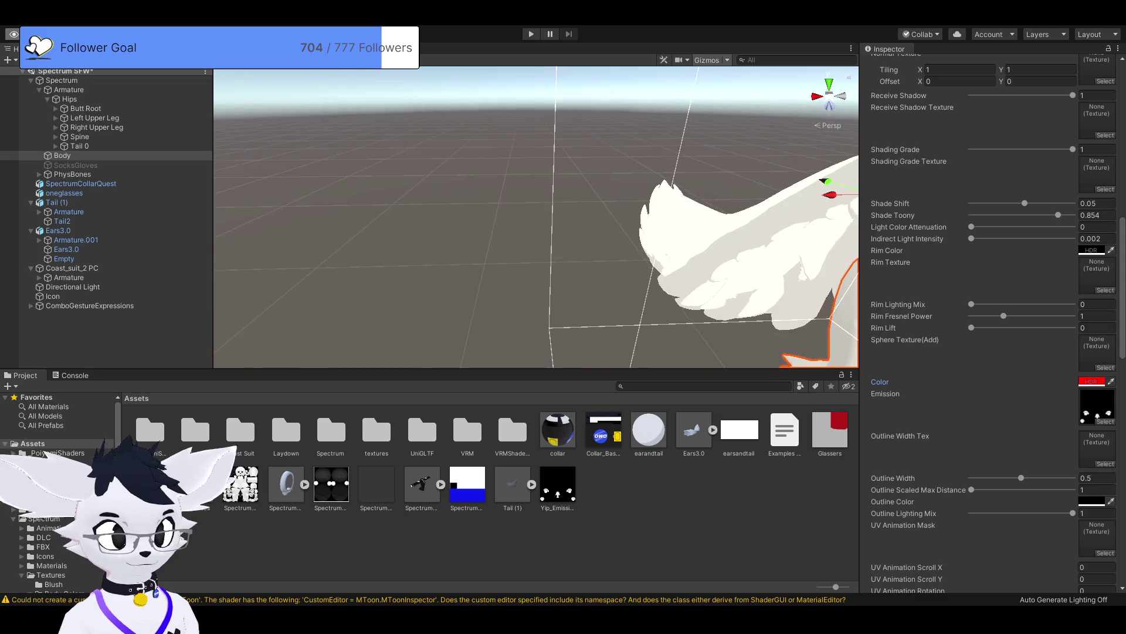
pyautogui.press('Up')
pyautogui.press('Up')
pyautogui.press('Up')
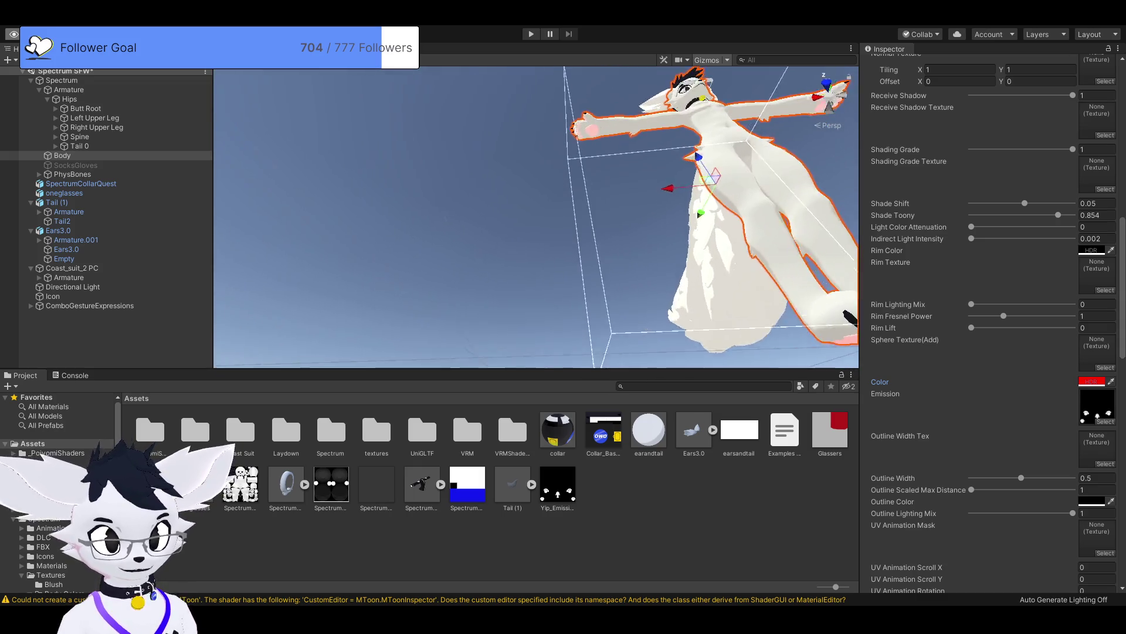
pyautogui.press('Down')
pyautogui.press('Down')
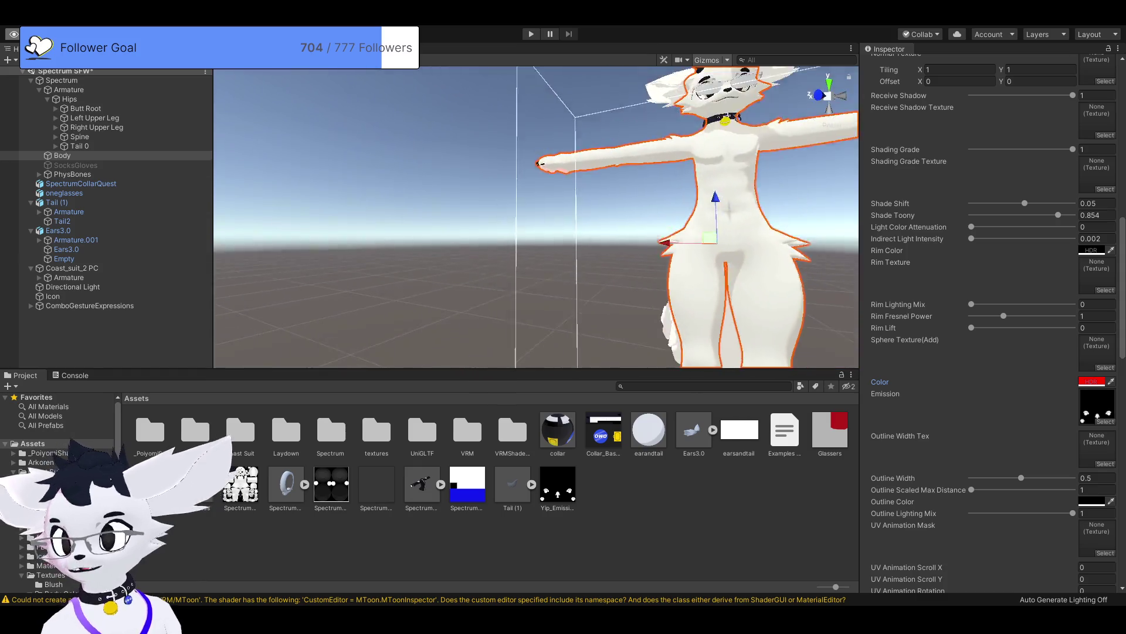
pyautogui.press('Up')
pyautogui.press('Up')
pyautogui.press('Up')
pyautogui.moveTo(528, 194)
pyautogui.mouseDown()
pyautogui.moveTo(528, 246)
pyautogui.moveTo(563, 235)
pyautogui.moveTo(473, 225)
pyautogui.mouseUp()
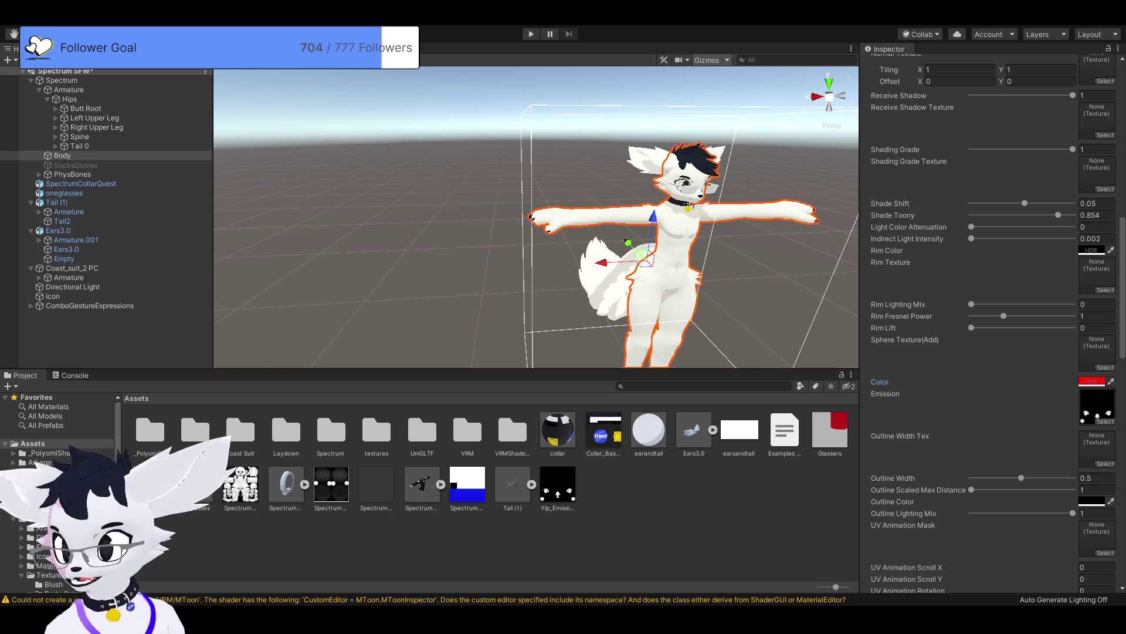
pyautogui.scroll(5, 536, 217)
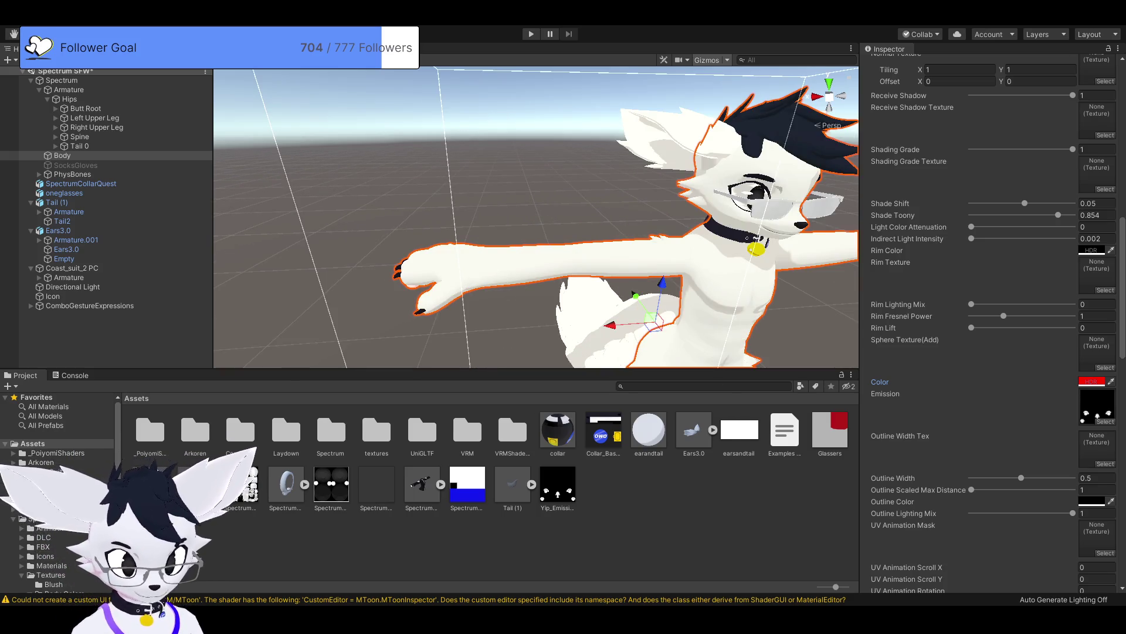
pyautogui.click(509, 404)
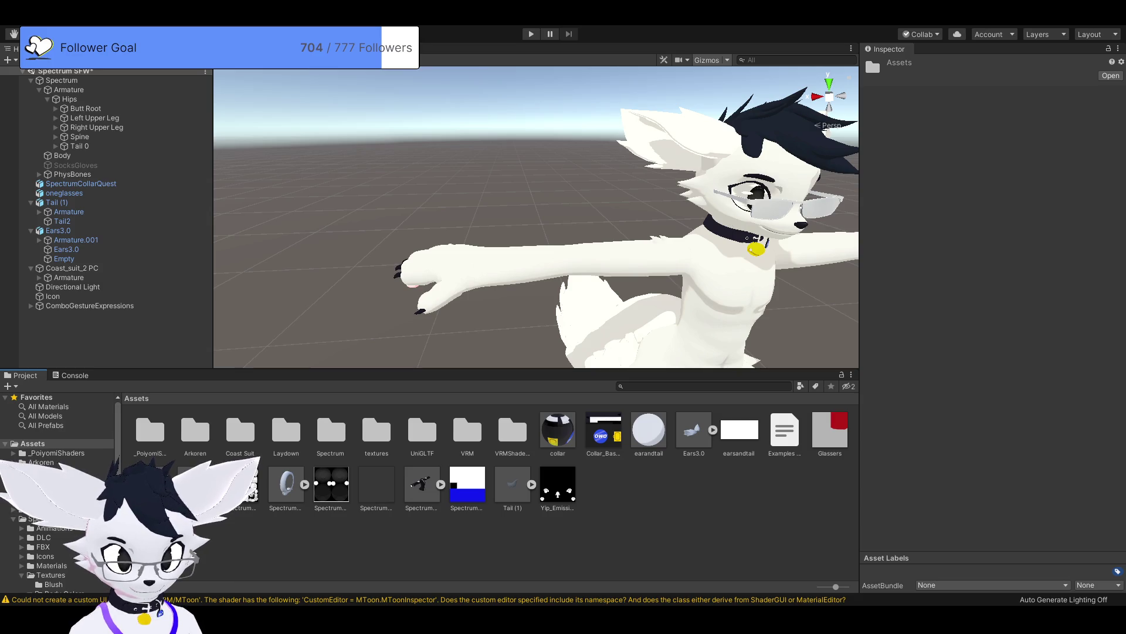
pyautogui.press('Return')
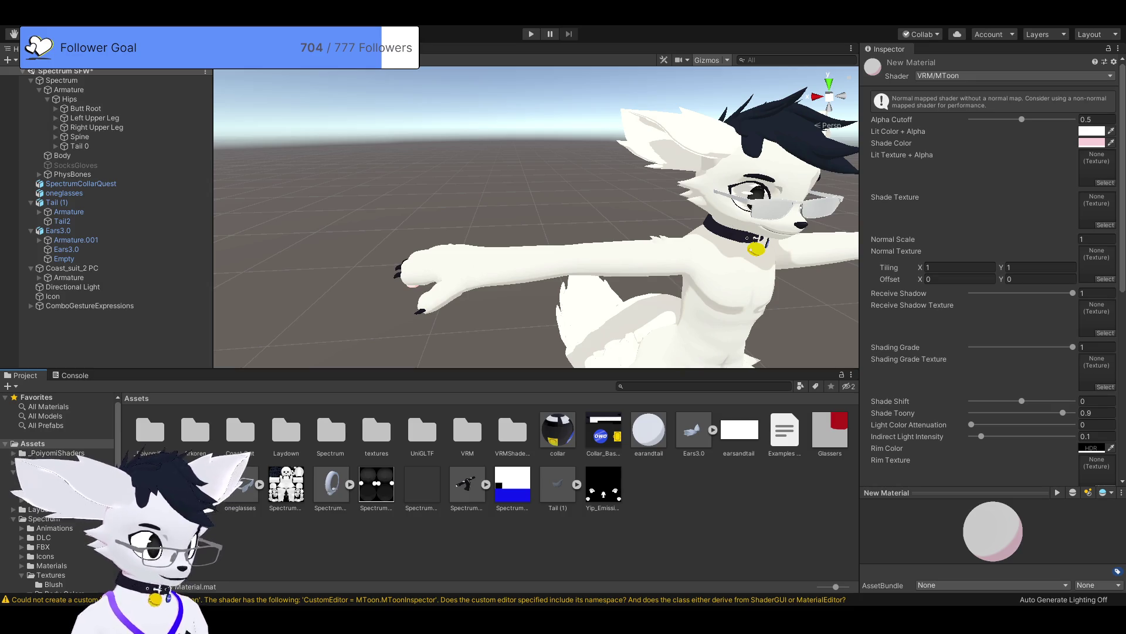
# Step: Name the new material 'glasses' and use the Glassers texture as its Lit Texture
pyautogui.write('glasses')
pyautogui.press('Return')
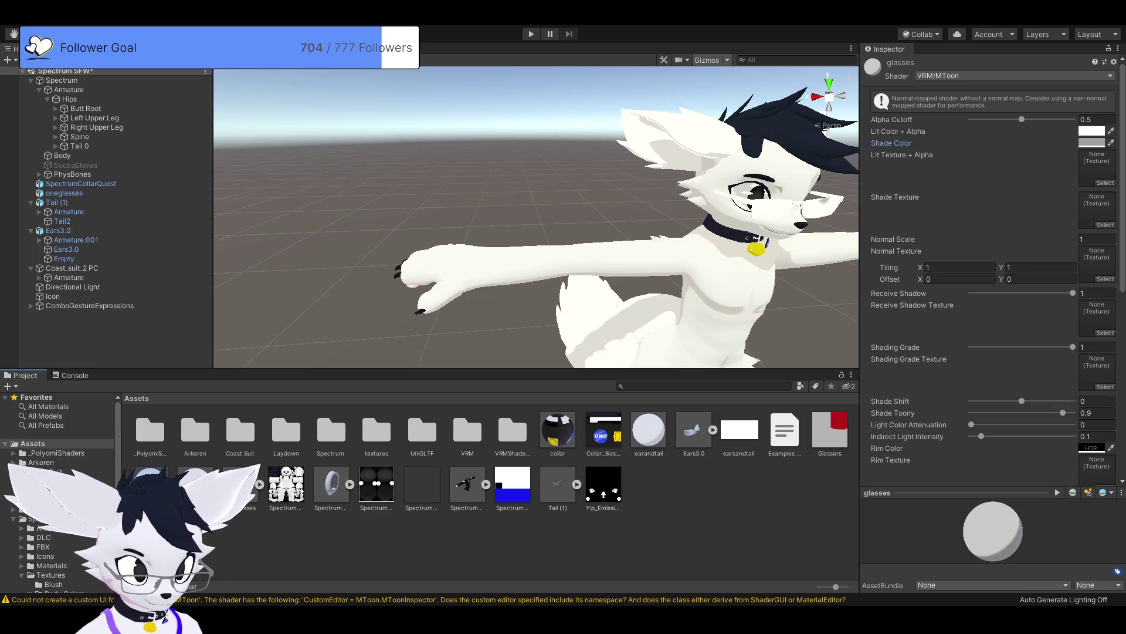
pyautogui.click(830, 433)
pyautogui.moveTo(829, 433)
pyautogui.mouseDown()
pyautogui.moveTo(939, 305)
pyautogui.moveTo(1095, 167)
pyautogui.mouseUp()
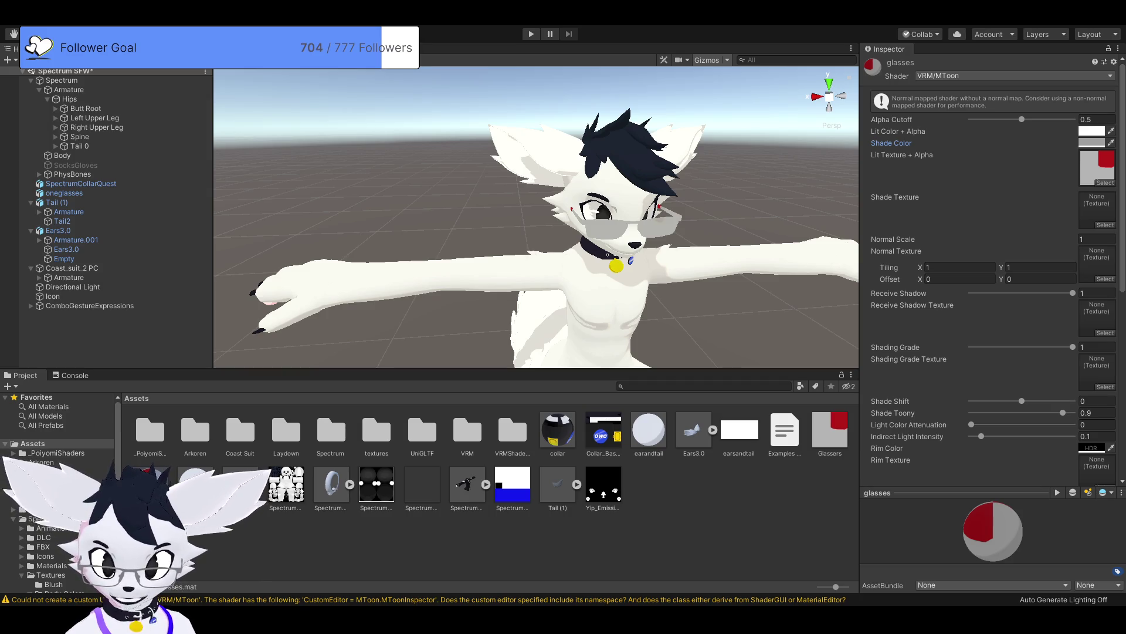
pyautogui.scroll(-10, 991, 265)
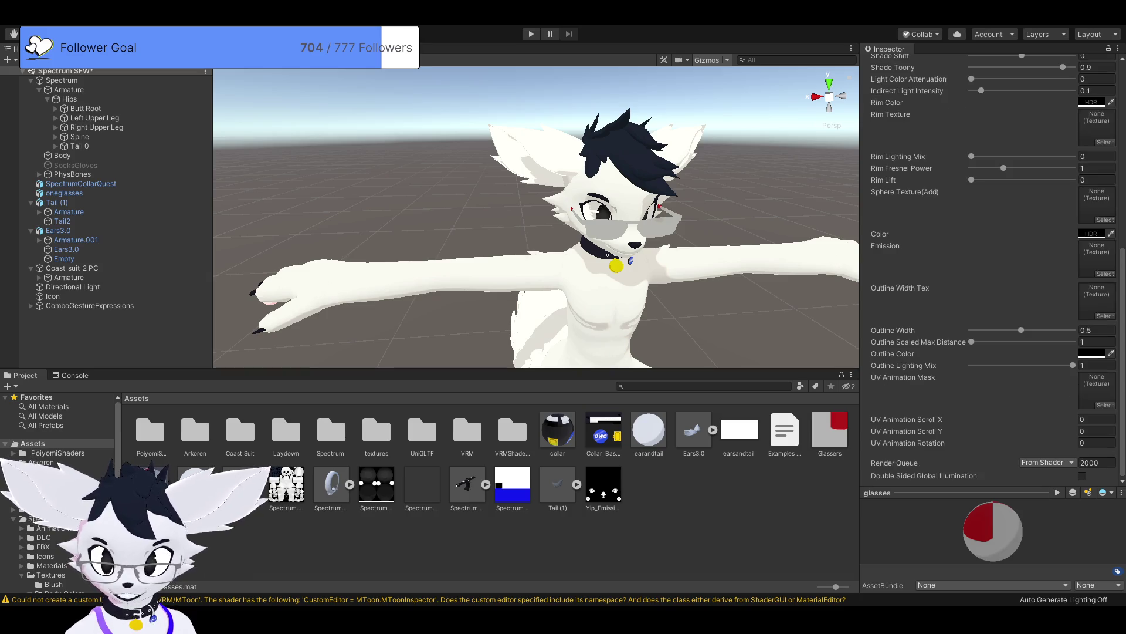
pyautogui.scroll(10, 992, 264)
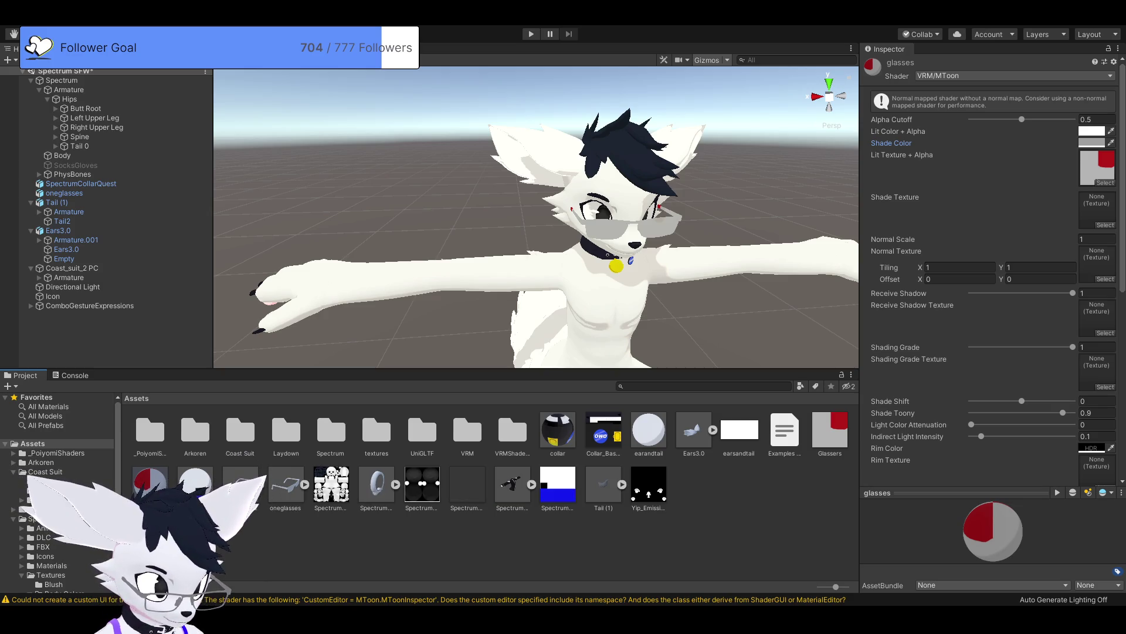
pyautogui.click(65, 193)
# Step: Replace the oneglasses object with the lenlessglasses prefab in the scene
pyautogui.press('Delete')
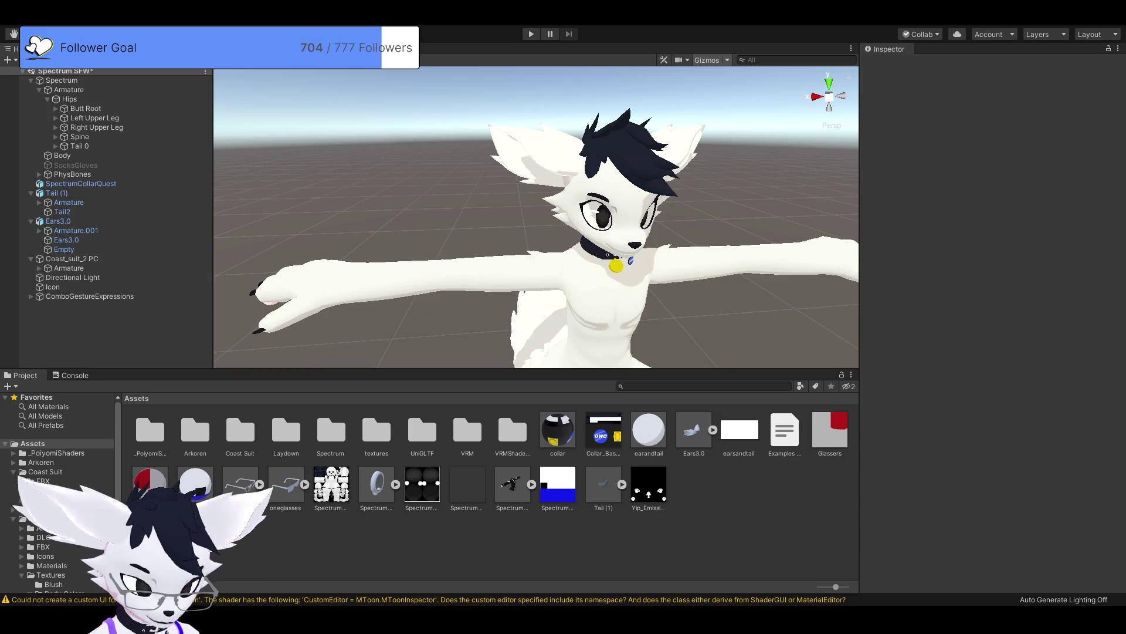
pyautogui.moveTo(240, 484); pyautogui.dragTo(381, 222)
pyautogui.press('Up')
pyautogui.press('Up')
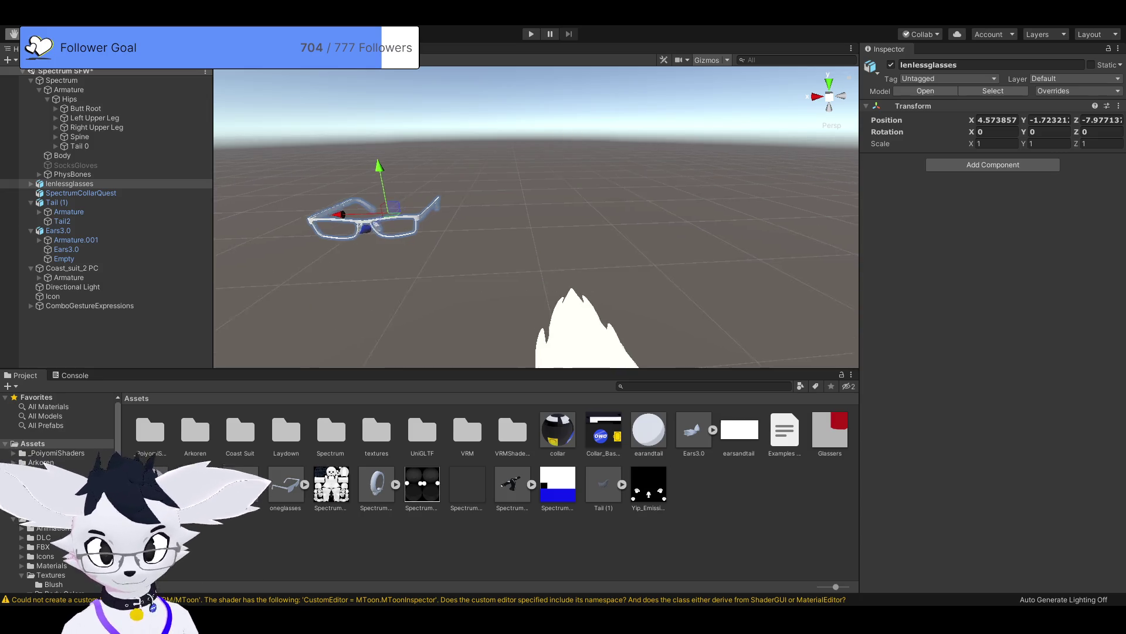
pyautogui.press('Down')
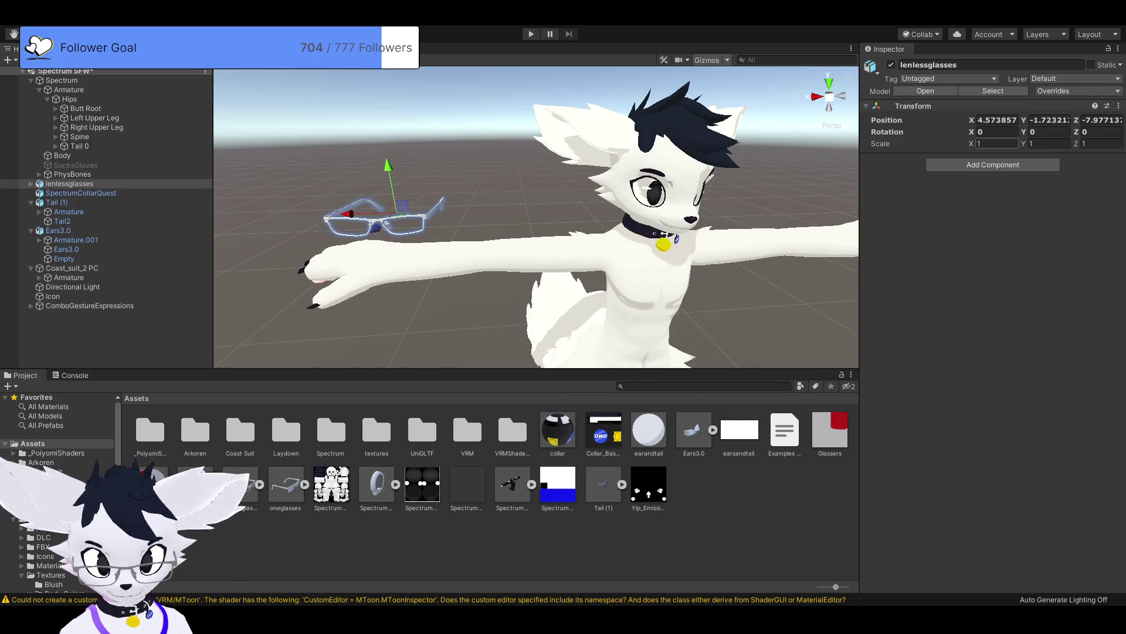
# Step: Set the lenlessglasses position to 0, 0, 0 and frame them in the Scene view
pyautogui.click(997, 143)
pyautogui.write('0')
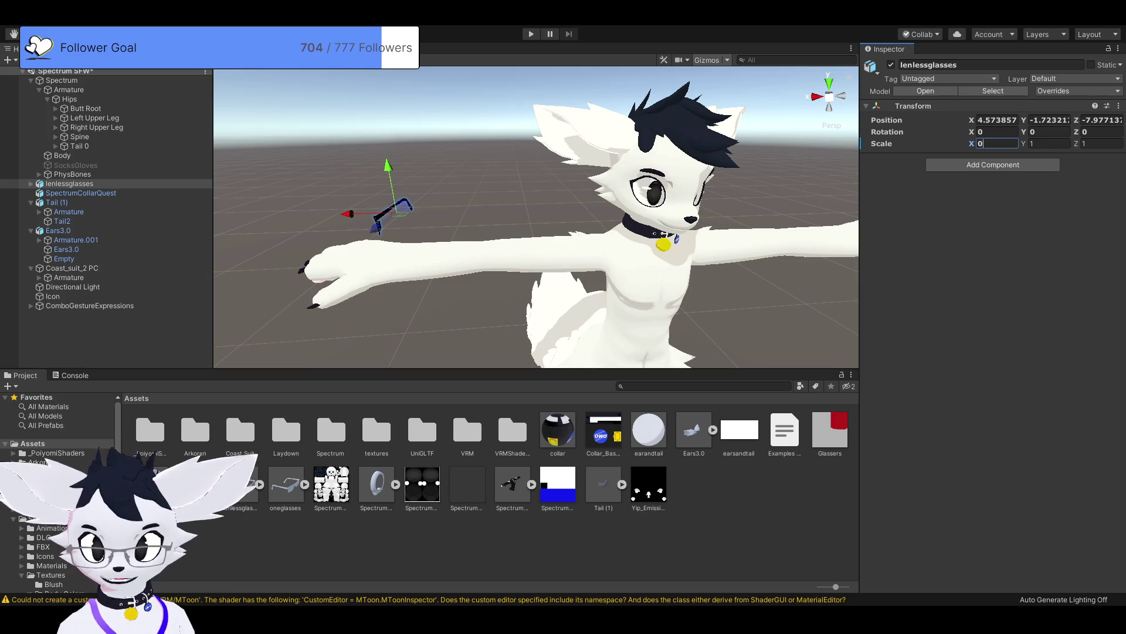
pyautogui.write('1')
pyautogui.click(998, 120)
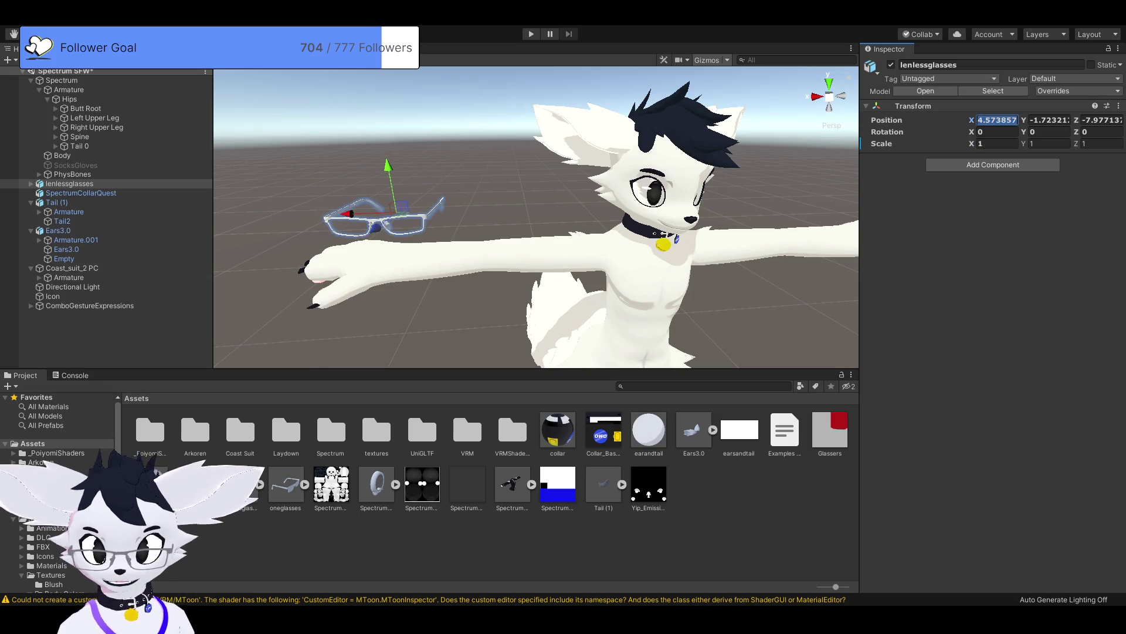
pyautogui.write('0')
pyautogui.press('Tab')
pyautogui.write('0')
pyautogui.press('Tab')
pyautogui.write('0')
pyautogui.press('Return')
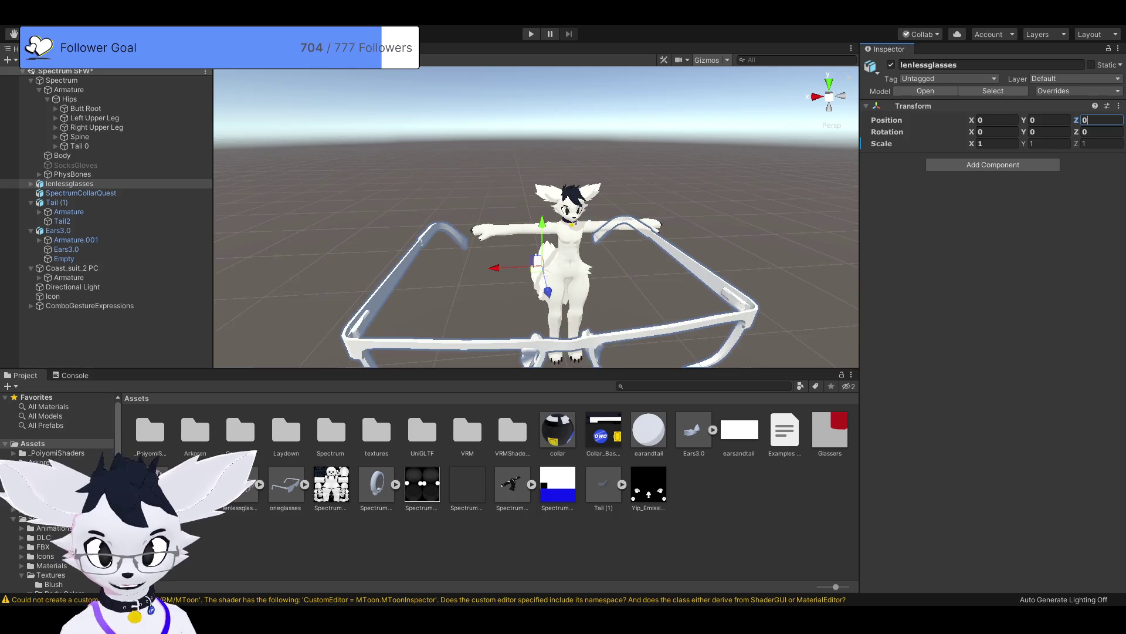
pyautogui.press('f')
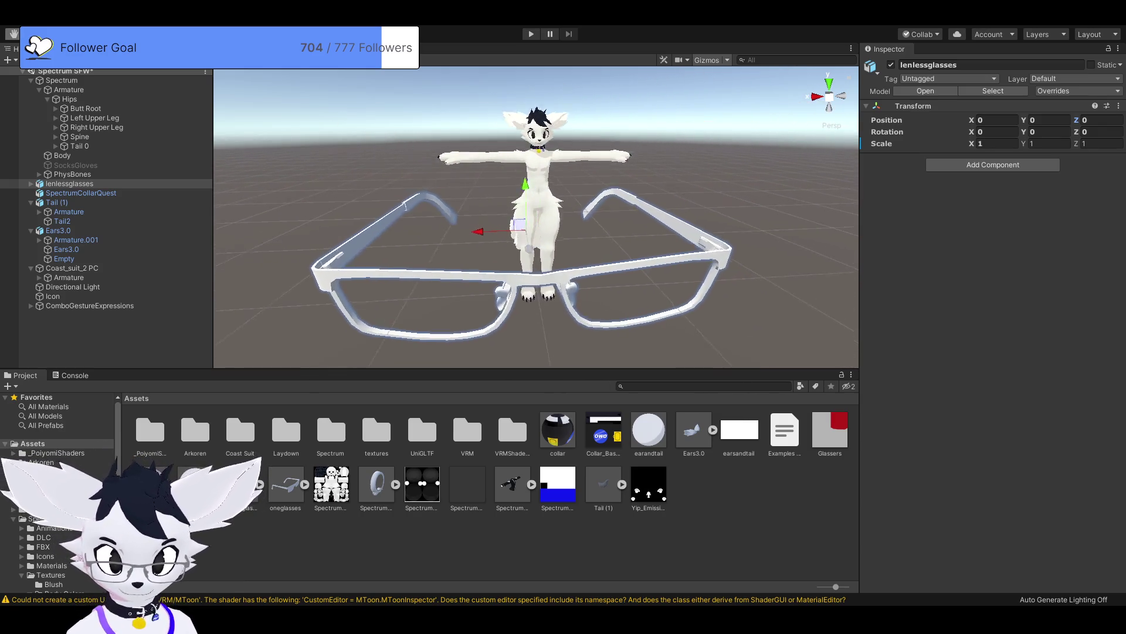
# Step: Scale the lenlessglasses to 0.01 on X, Y and Z
pyautogui.click(997, 144)
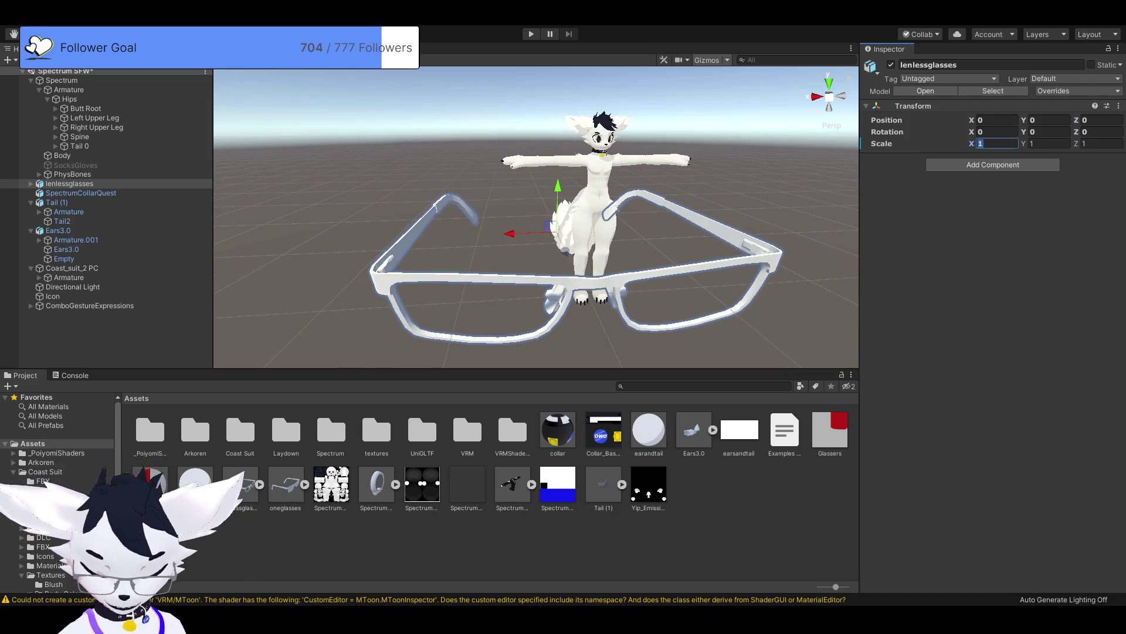
pyautogui.write('.')
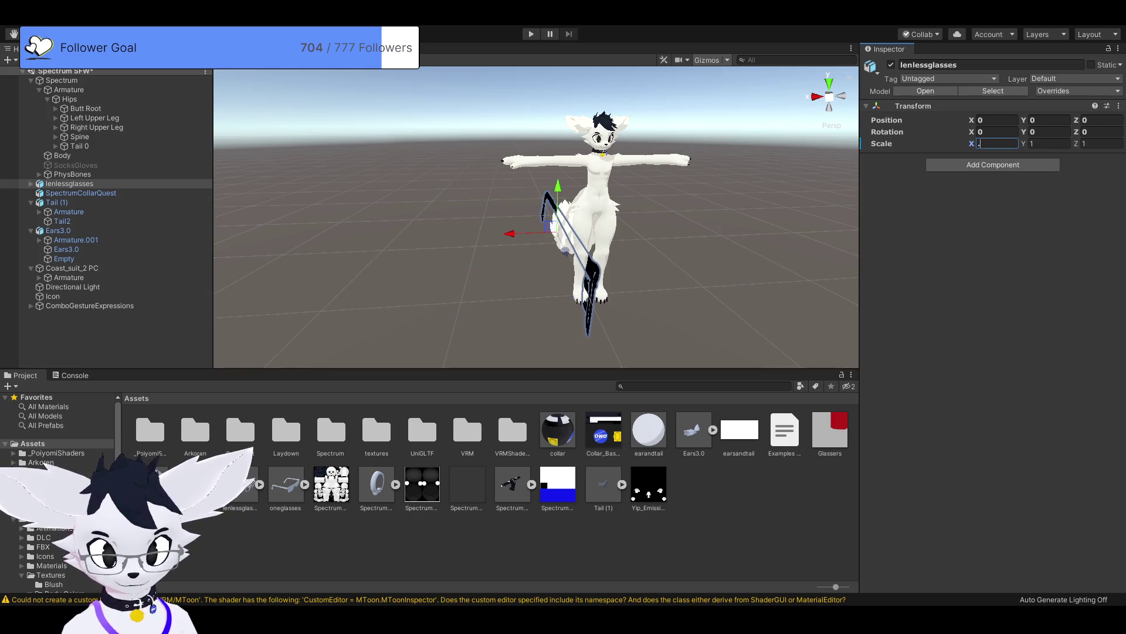
pyautogui.write('1')
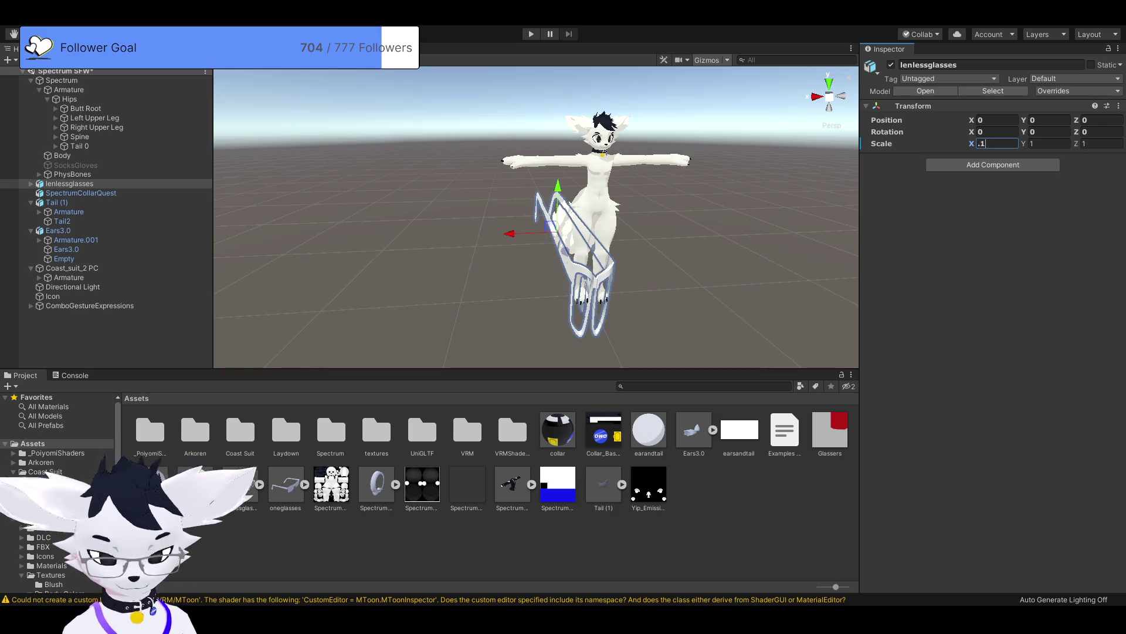
pyautogui.press('BackSpace')
pyautogui.write('01')
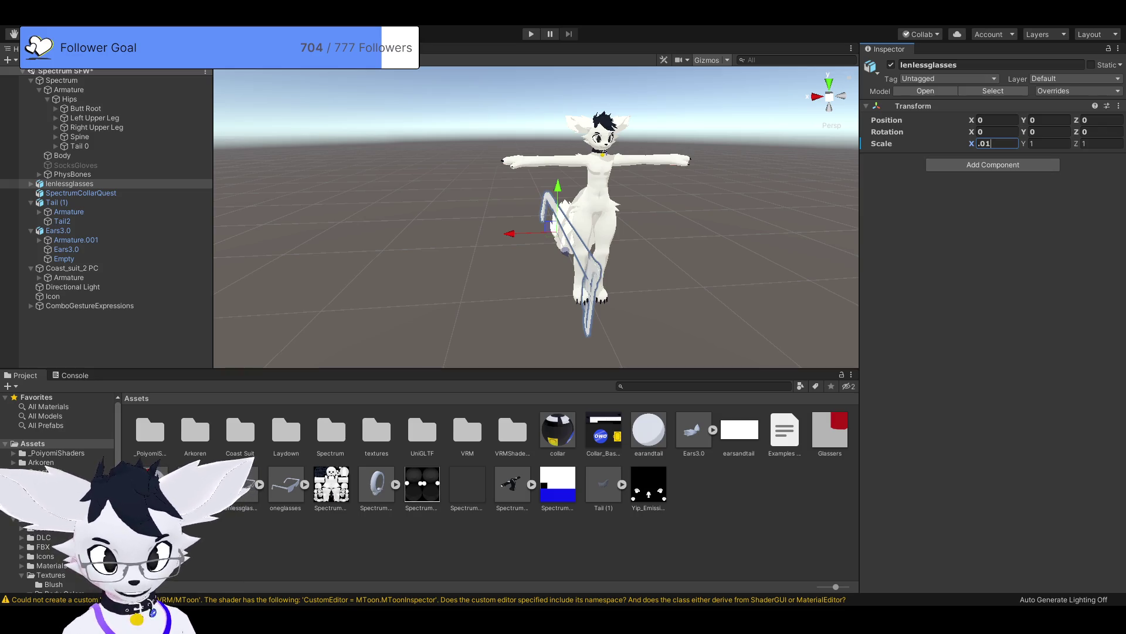
pyautogui.press('Tab')
pyautogui.write('.01')
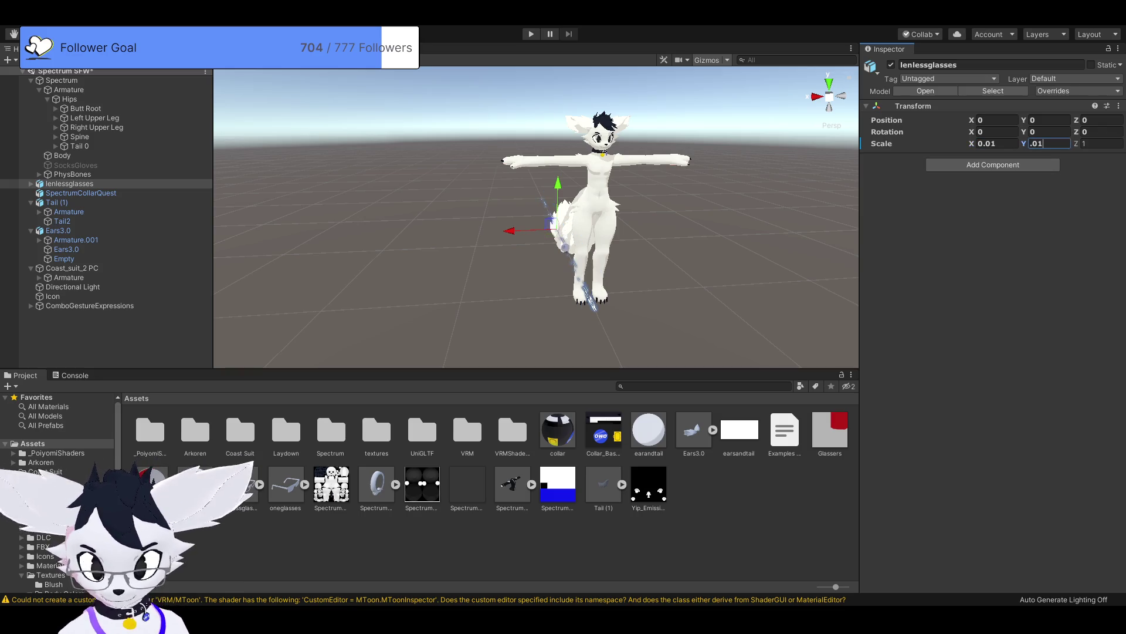
pyautogui.press('Tab')
pyautogui.write('.01')
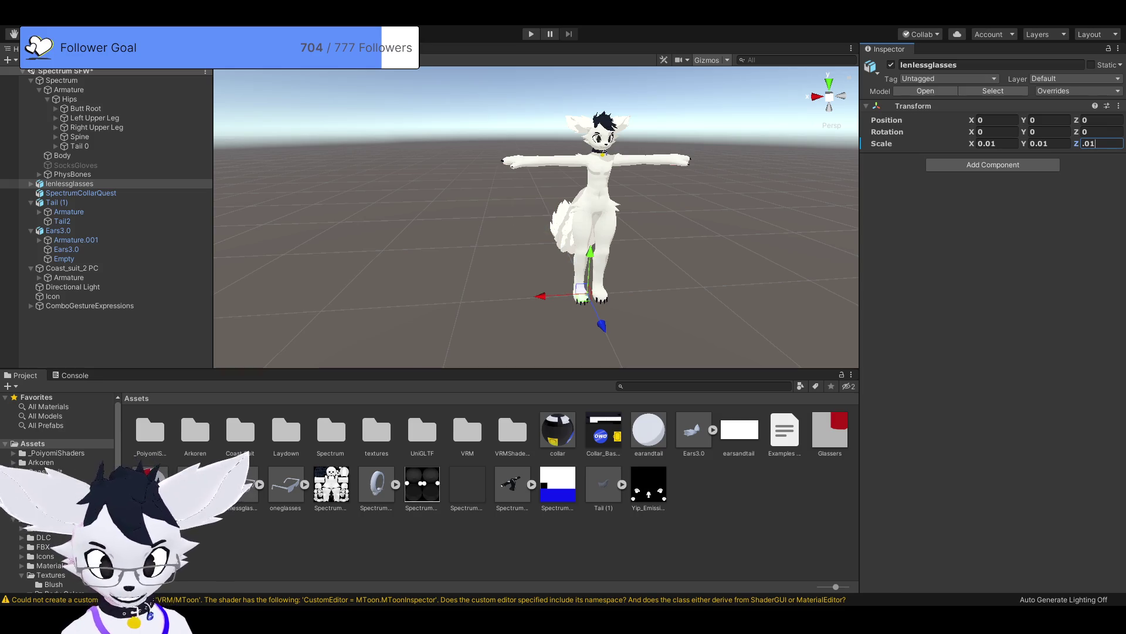
pyautogui.hotkey('shift', 'Tab')
pyautogui.hotkey('shift', 'Tab')
pyautogui.hotkey('shift', 'Tab')
# Step: Raise the glasses to Y position 1.39 and set their X and Y scale to 0.07
pyautogui.write('1.39')
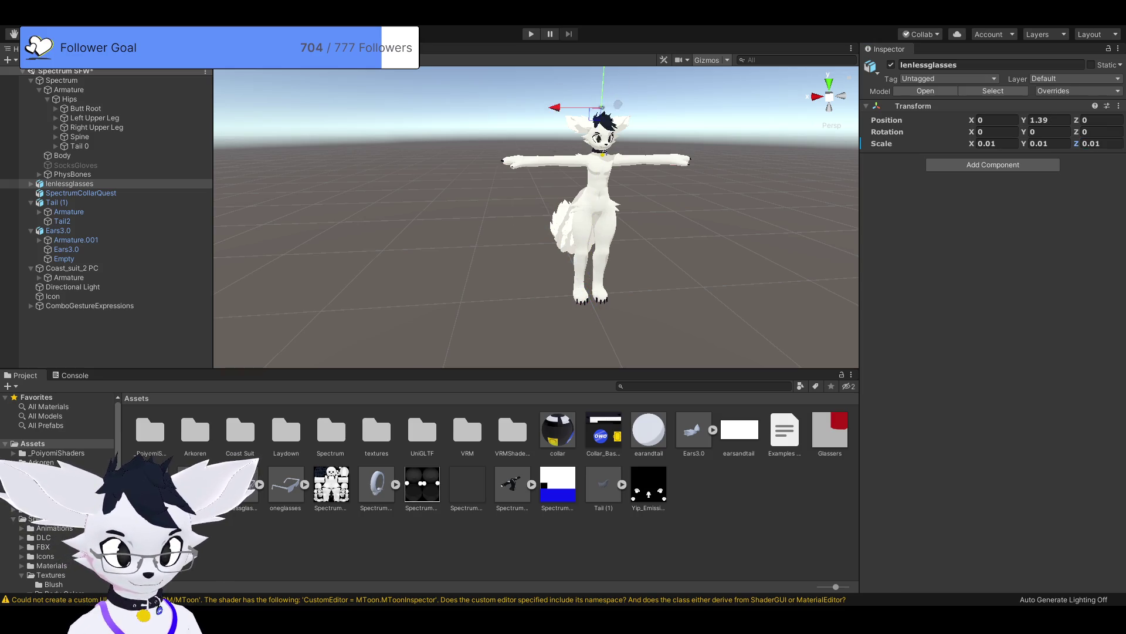
pyautogui.write('f')
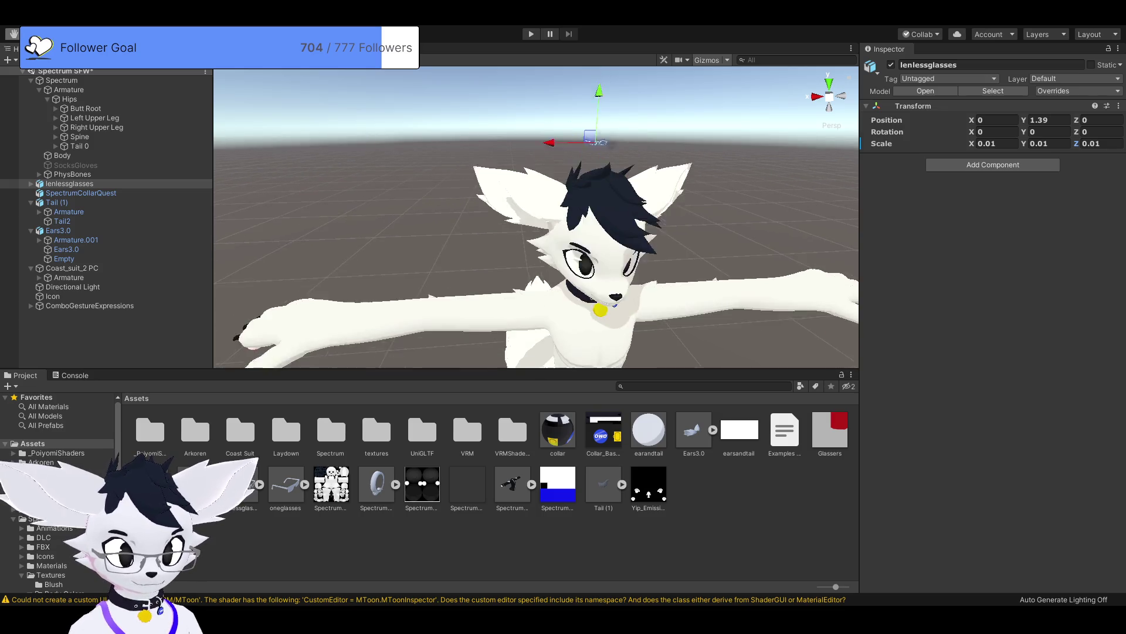
pyautogui.press('Tab')
pyautogui.press('Tab')
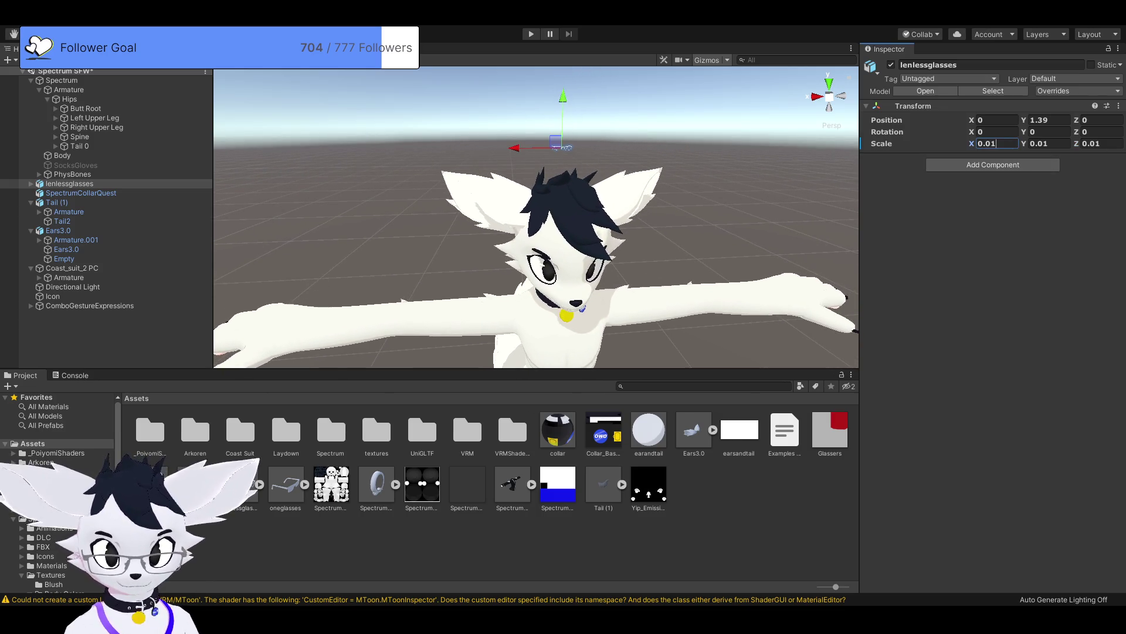
pyautogui.press('BackSpace')
pyautogui.write('9')
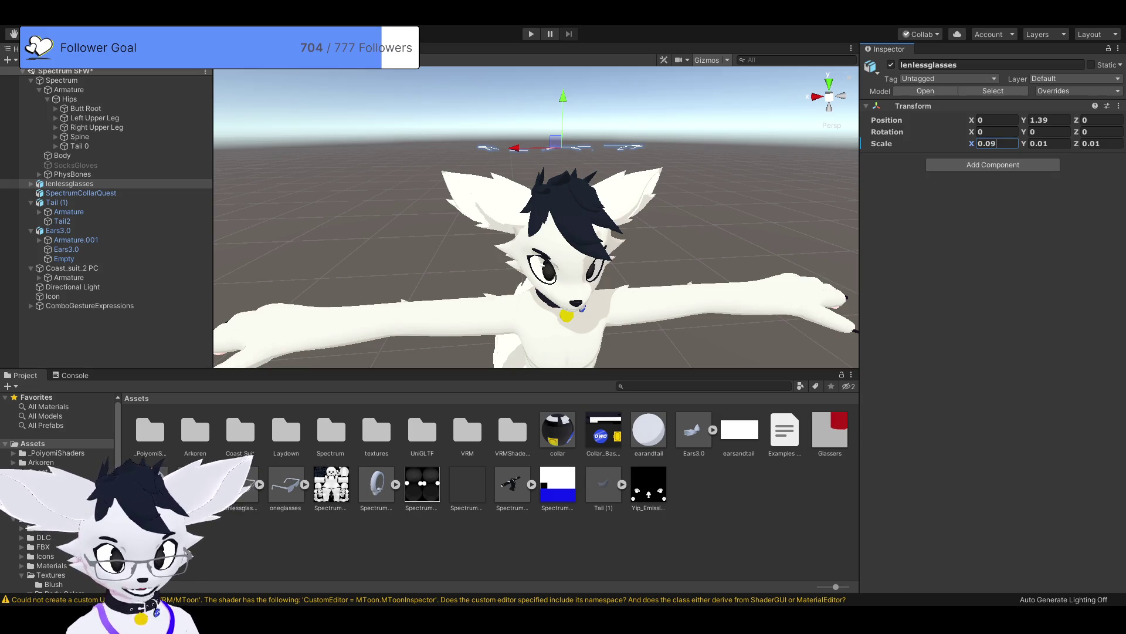
pyautogui.press('BackSpace')
pyautogui.write('8')
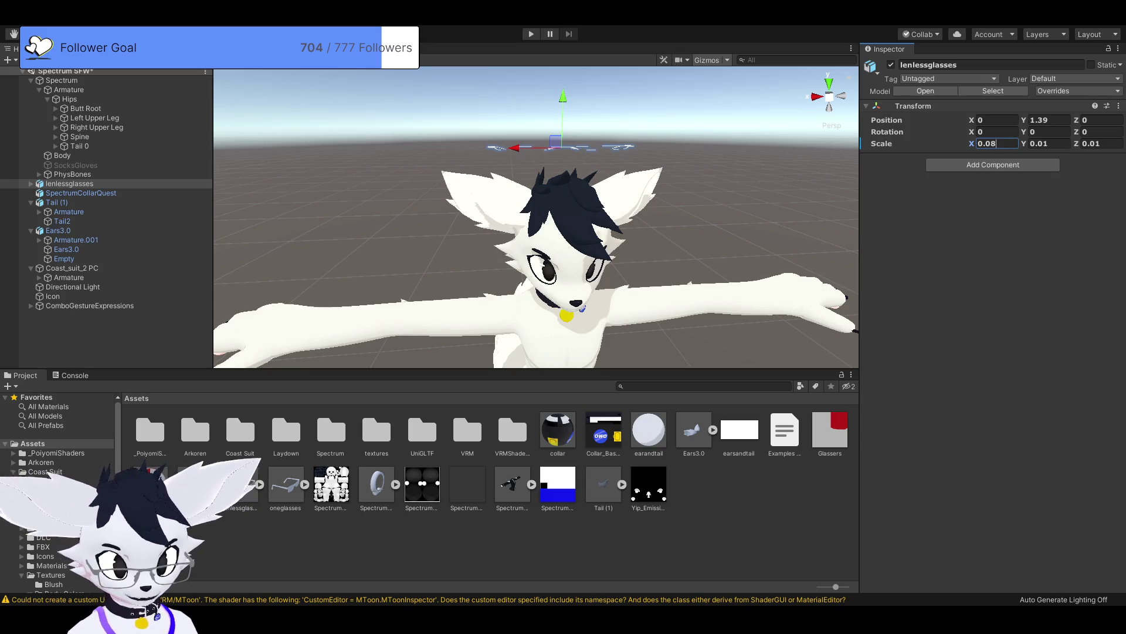
pyautogui.press('BackSpace')
pyautogui.write('7')
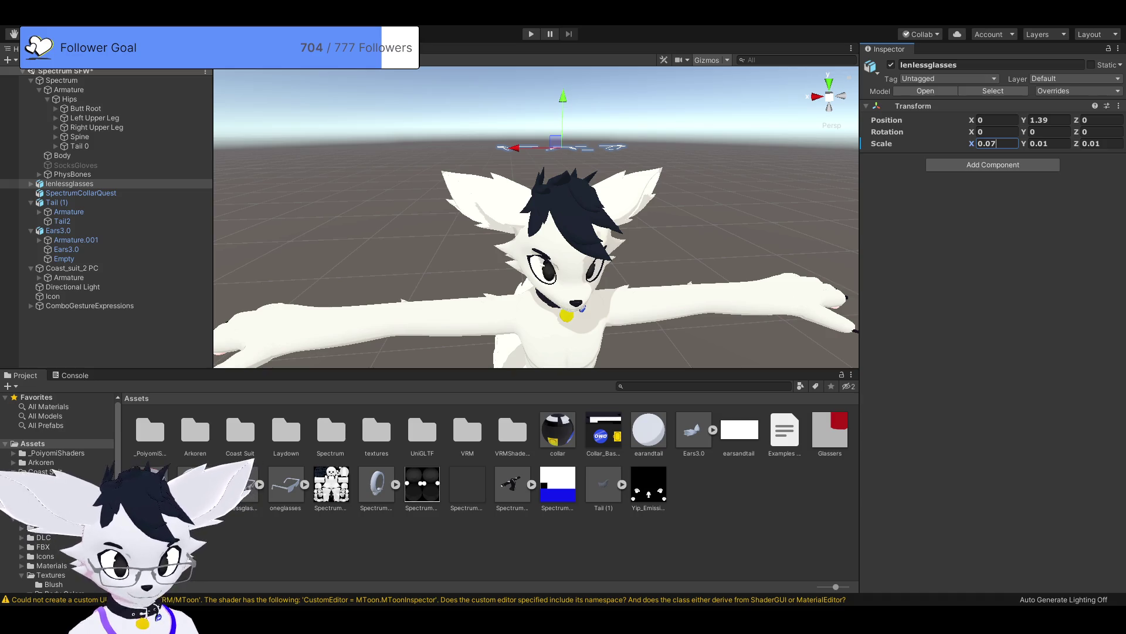
pyautogui.press('Tab')
pyautogui.write('0.07')
pyautogui.press('Tab')
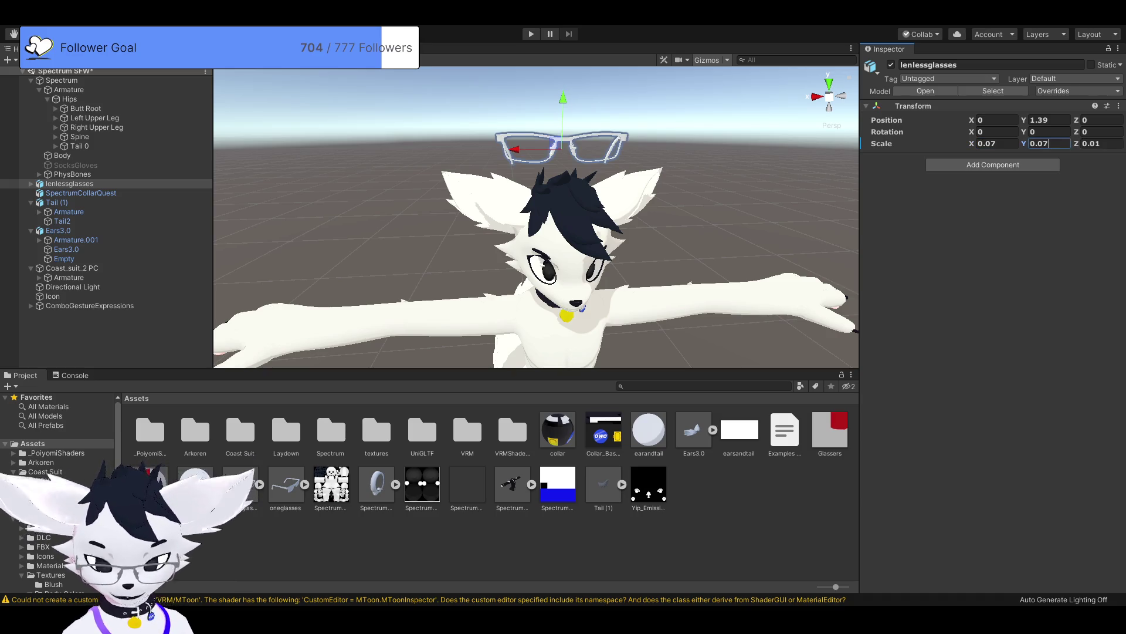
# Step: Set Z scale to 0.07, move the glasses forward toward the face, then rescale them to 0.06
pyautogui.write('0.07')
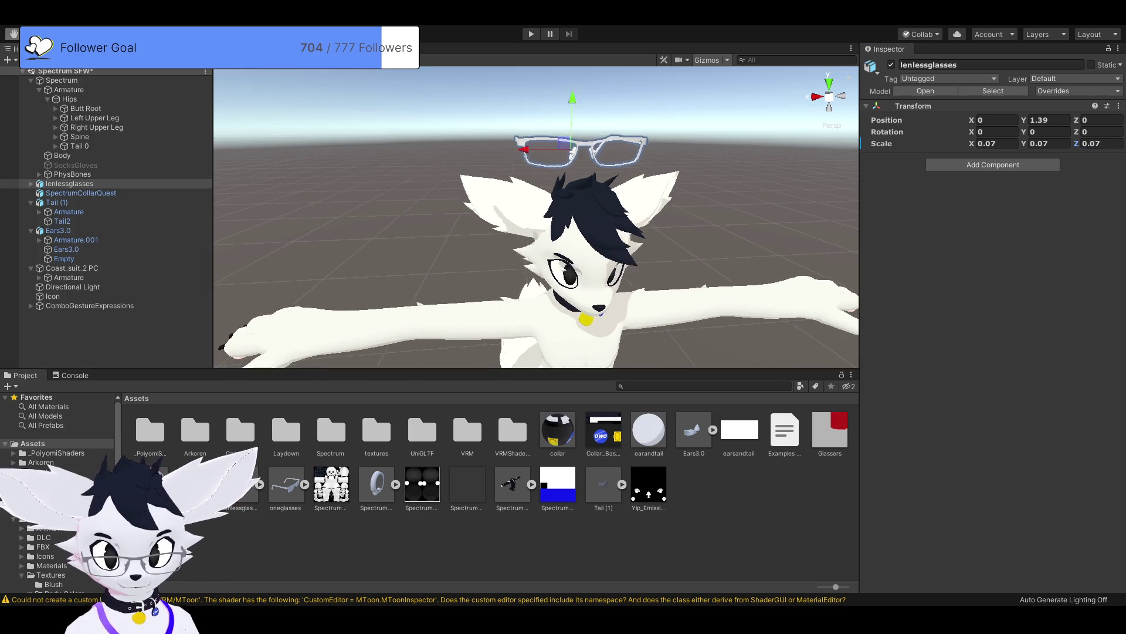
pyautogui.moveTo(528, 235); pyautogui.dragTo(616, 235)
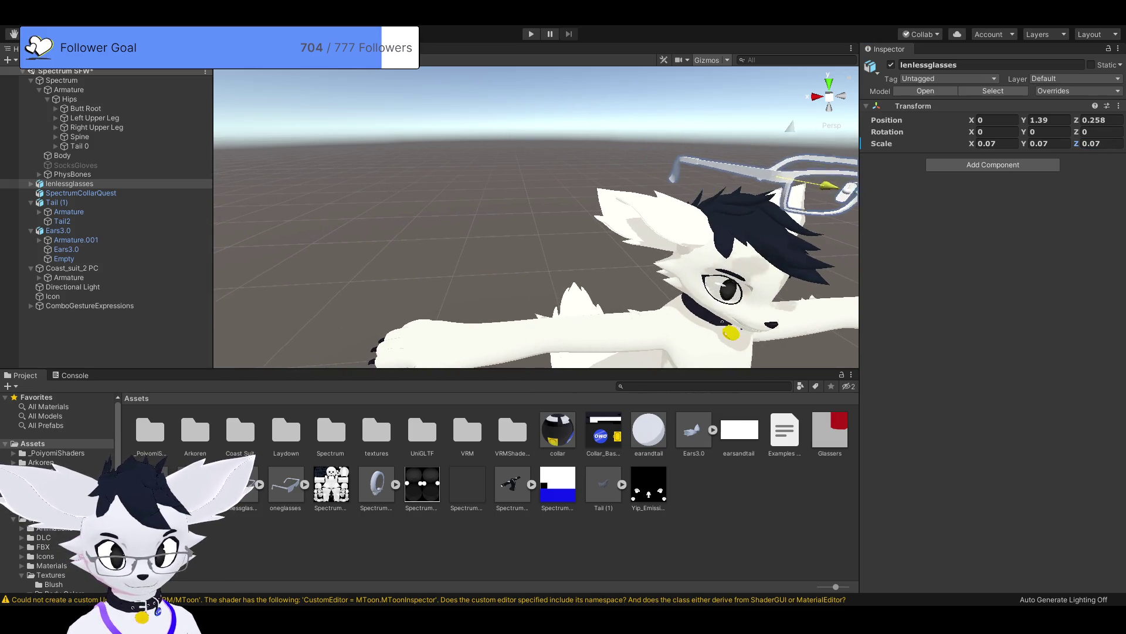
pyautogui.moveTo(763, 235)
pyautogui.mouseDown()
pyautogui.moveTo(857, 222)
pyautogui.moveTo(734, 246)
pyautogui.mouseUp()
pyautogui.click(996, 143)
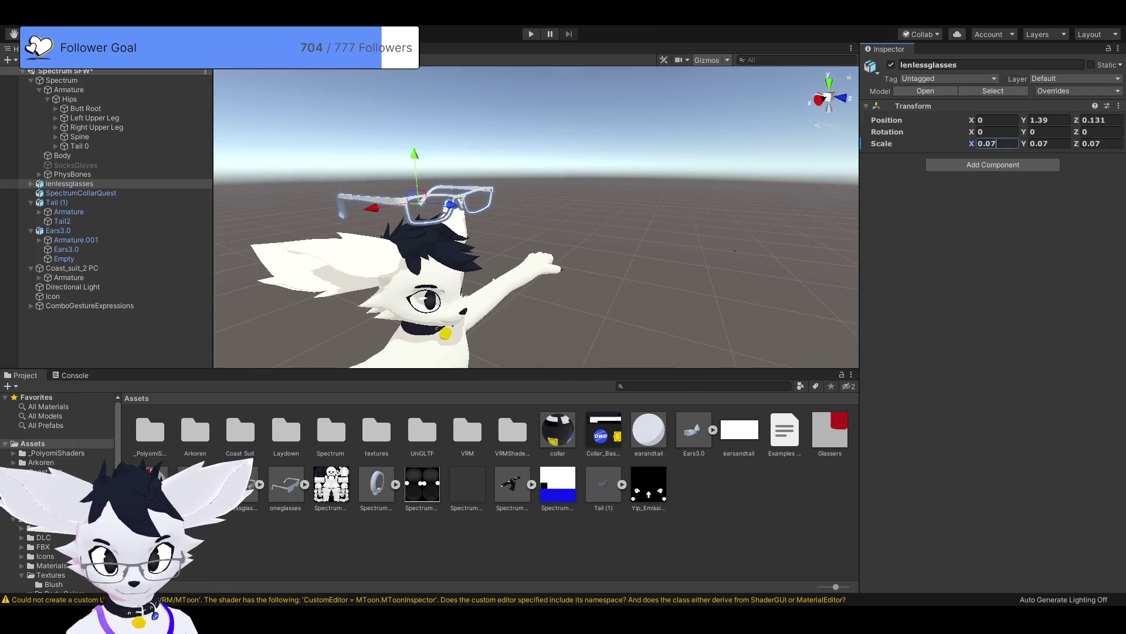
pyautogui.doubleClick(995, 143)
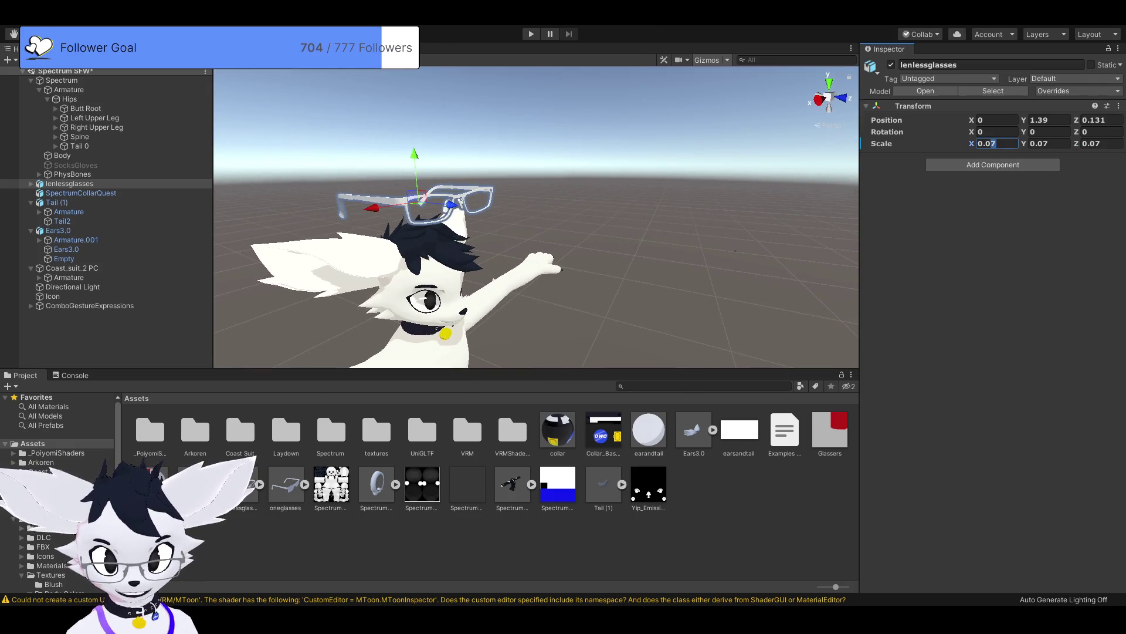
pyautogui.write('06')
pyautogui.press('Tab')
pyautogui.write('0.06')
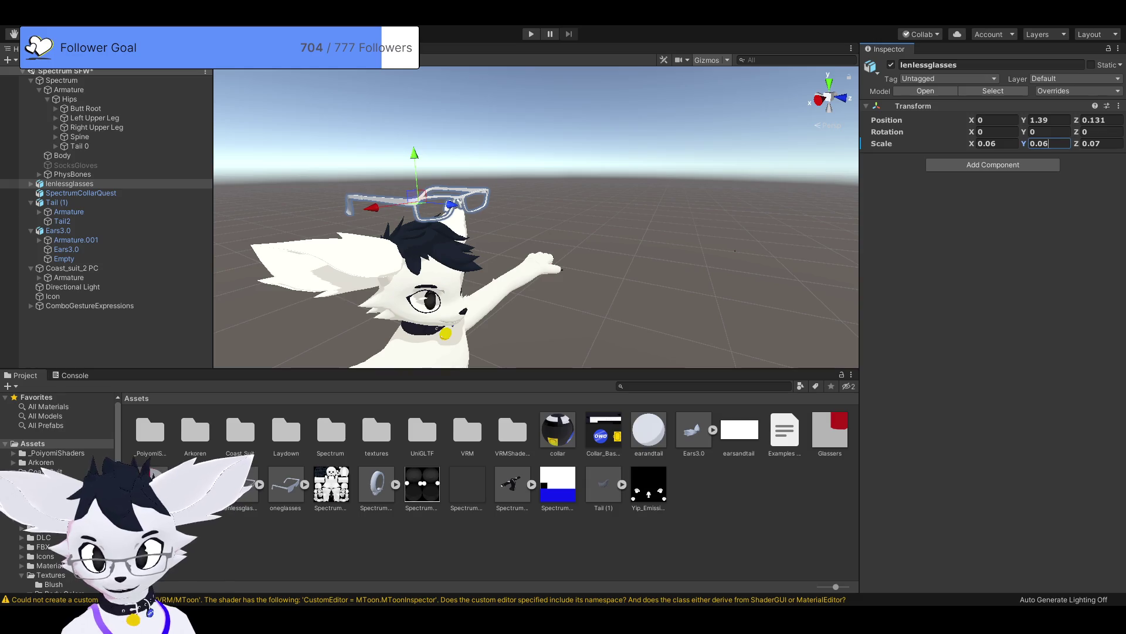
pyautogui.press('Tab')
pyautogui.write('0.06')
pyautogui.press('Return')
pyautogui.press('f')
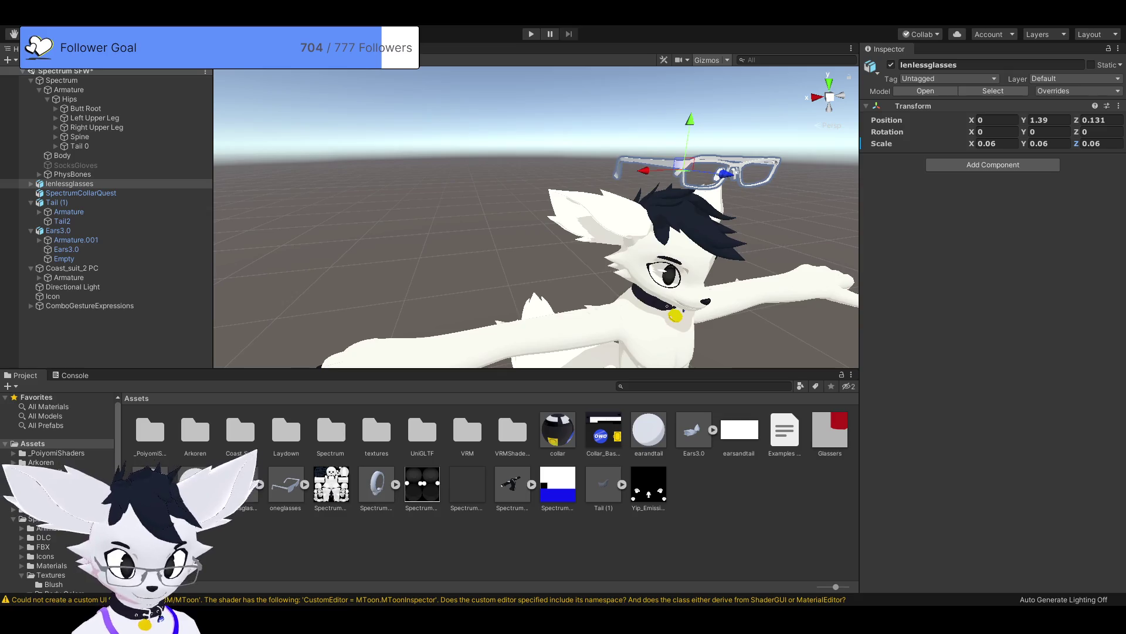
# Step: Lower the glasses onto the face and scale them to 0.05 on every axis
pyautogui.moveTo(623, 126); pyautogui.dragTo(615, 230)
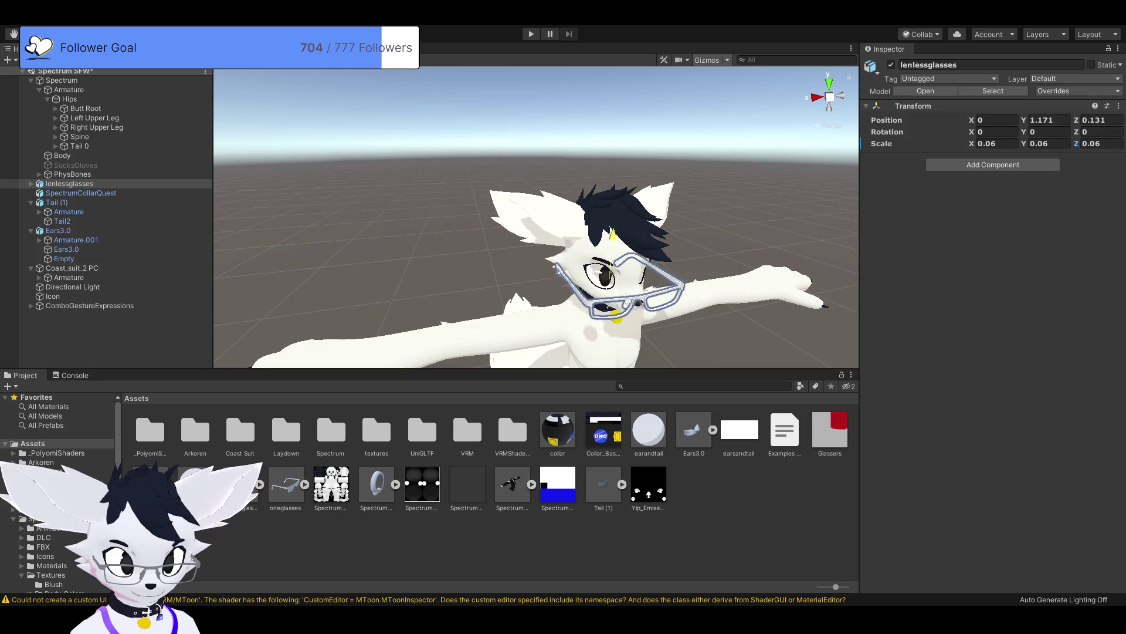
pyautogui.click(992, 143)
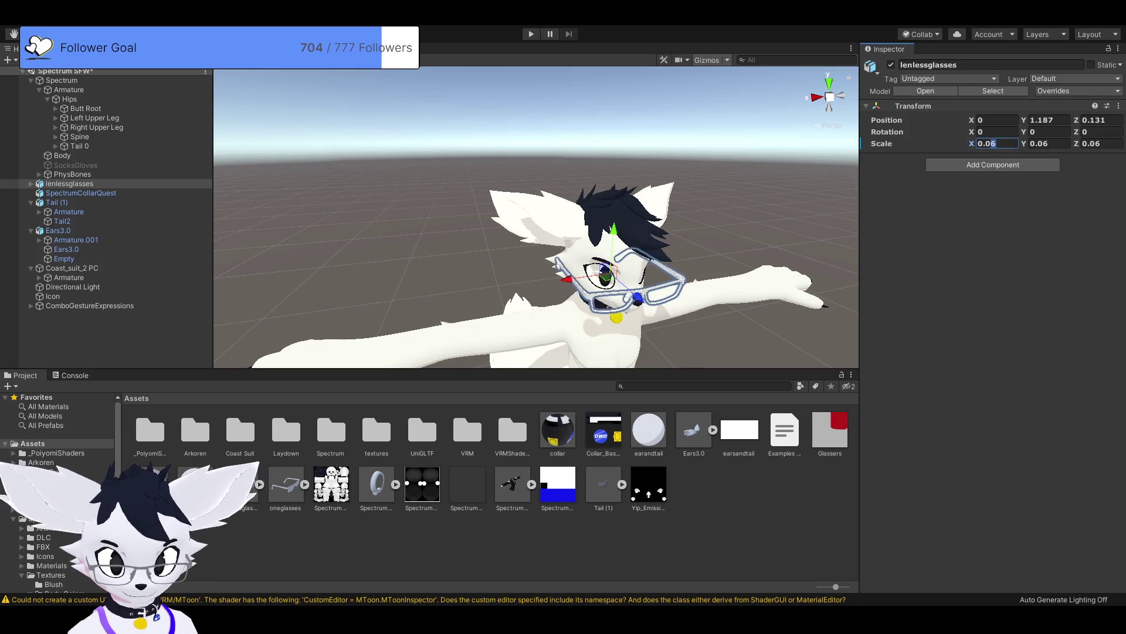
pyautogui.write('0.05')
pyautogui.press('Tab')
pyautogui.write('0.05')
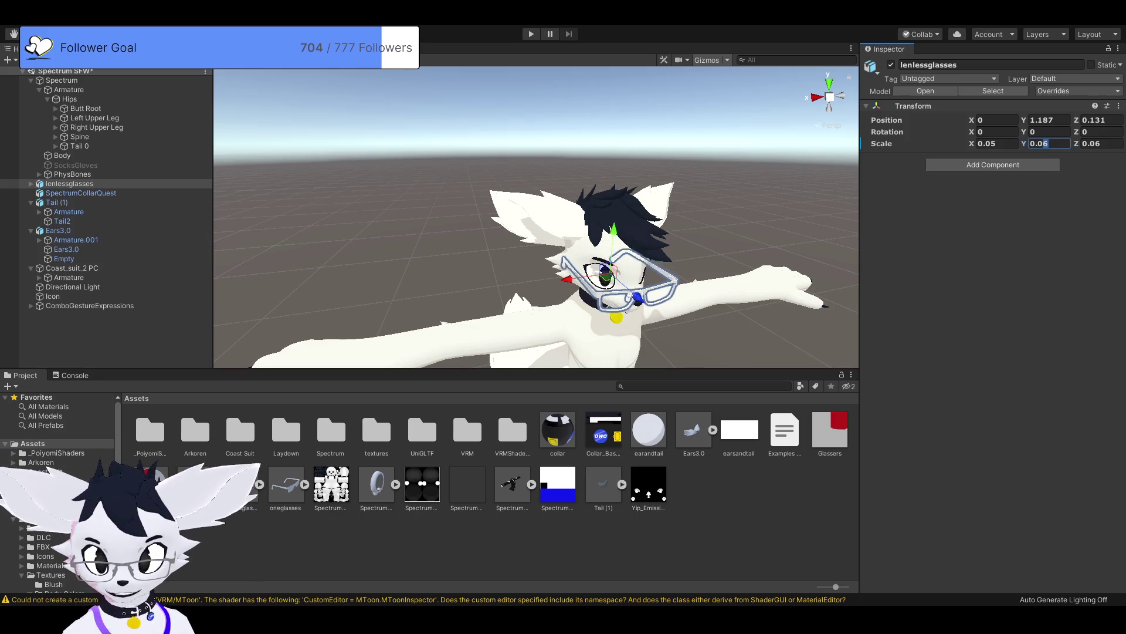
pyautogui.press('Tab')
pyautogui.write('0.05')
pyautogui.press('Return')
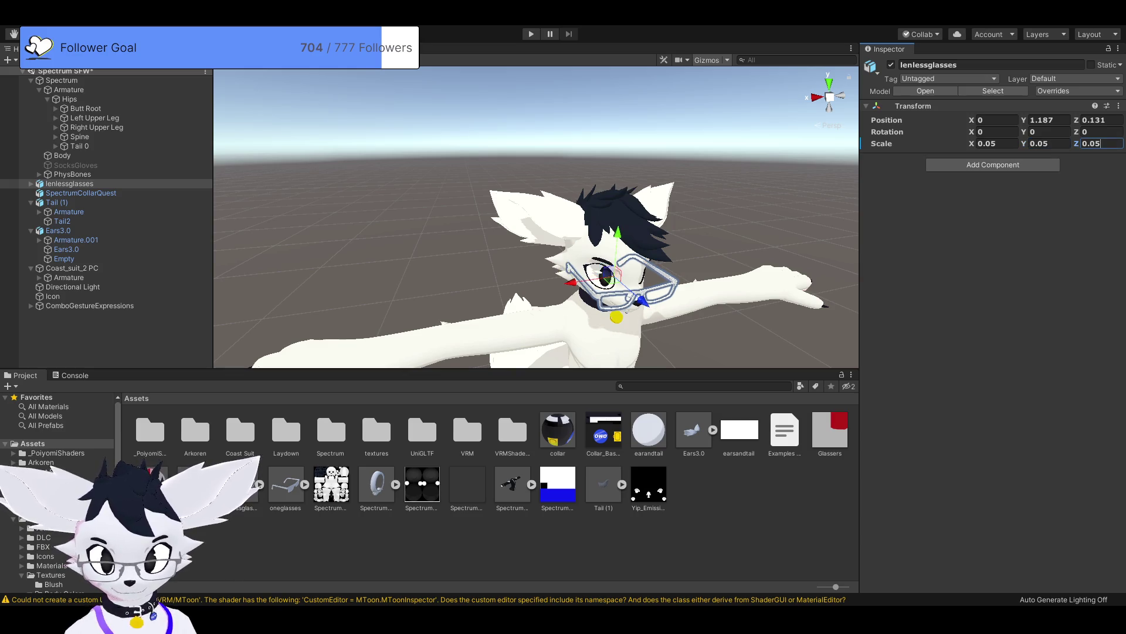
pyautogui.press('f')
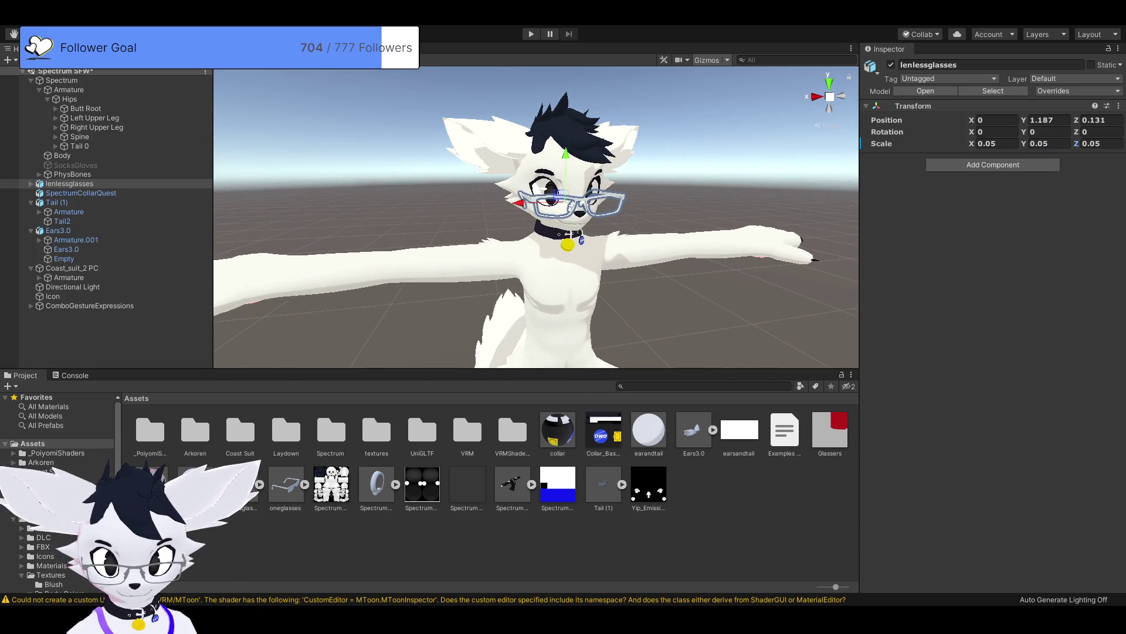
pyautogui.press('f')
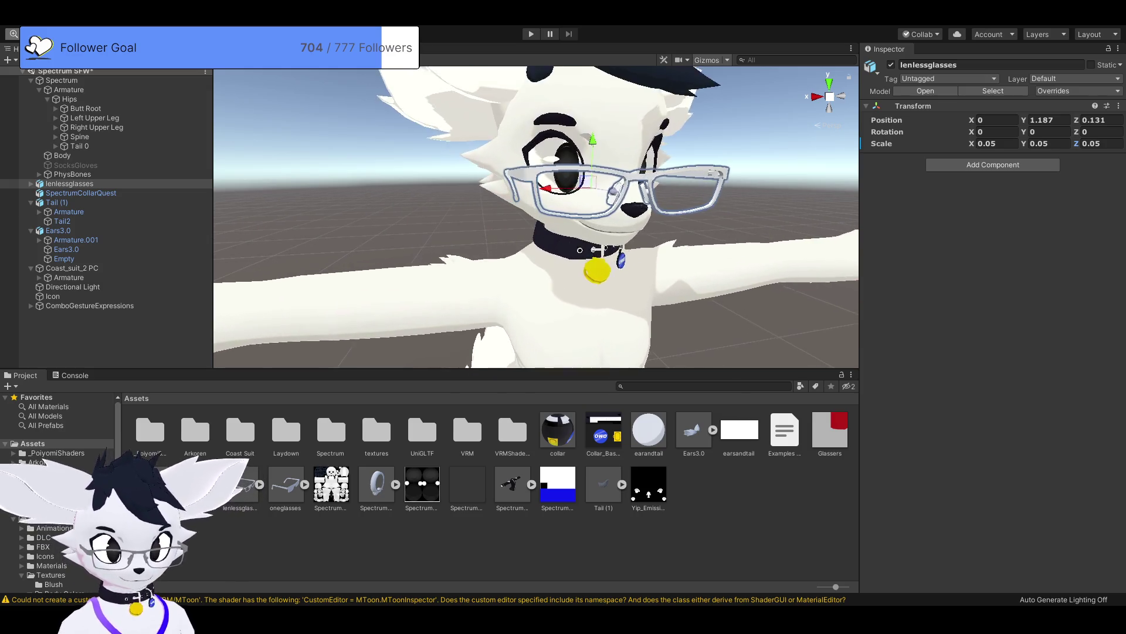